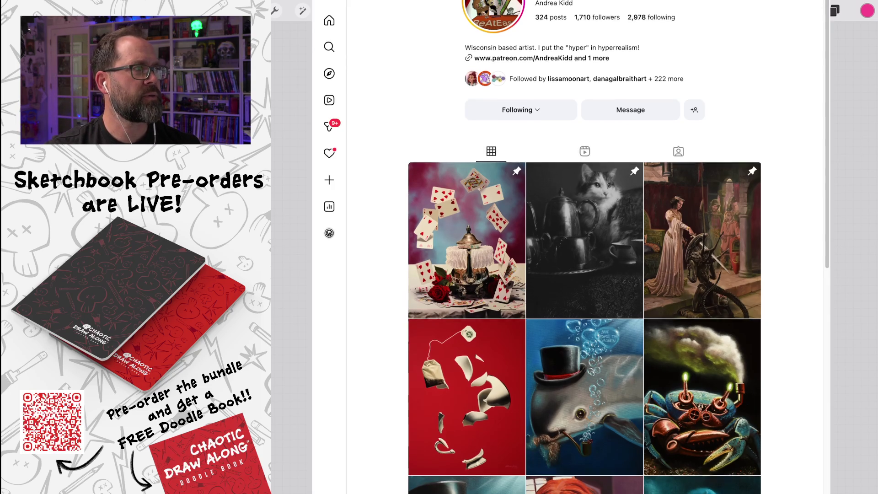
# Step: Open the 'Have Some More Tea' tea-bag painting post, read its caption and comments, then close it
pyautogui.scroll(-1, 584, 274)
pyautogui.click(466, 345)
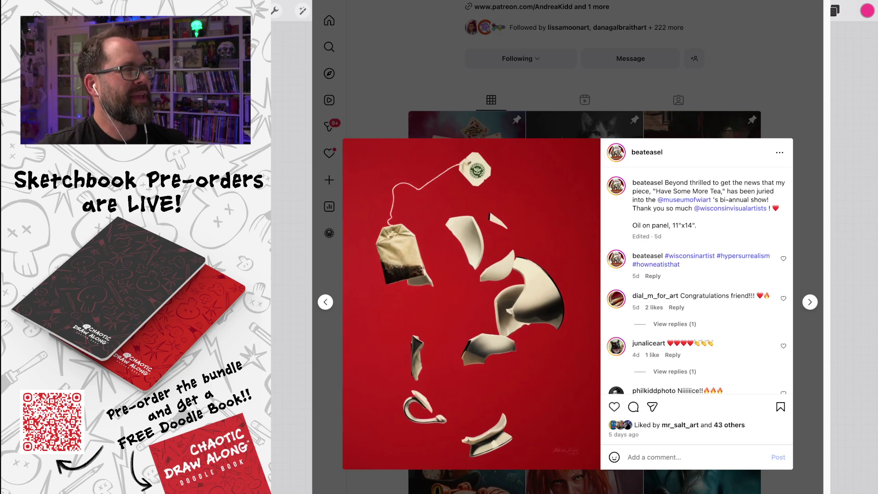
pyautogui.press('Escape')
pyautogui.click(585, 345)
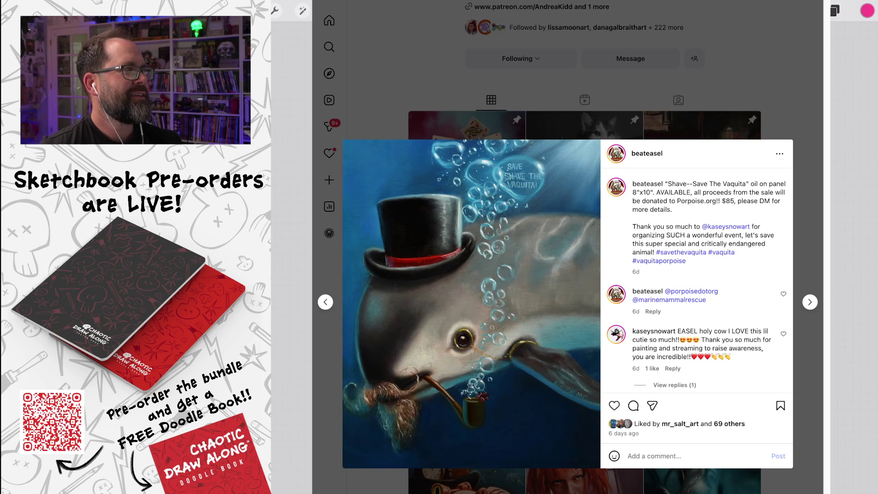
pyautogui.press('Escape')
pyautogui.click(702, 338)
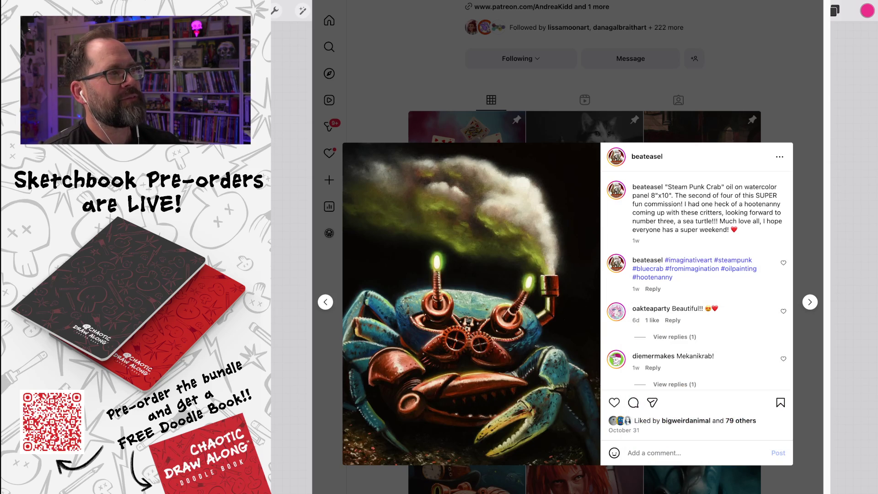
pyautogui.press('Escape')
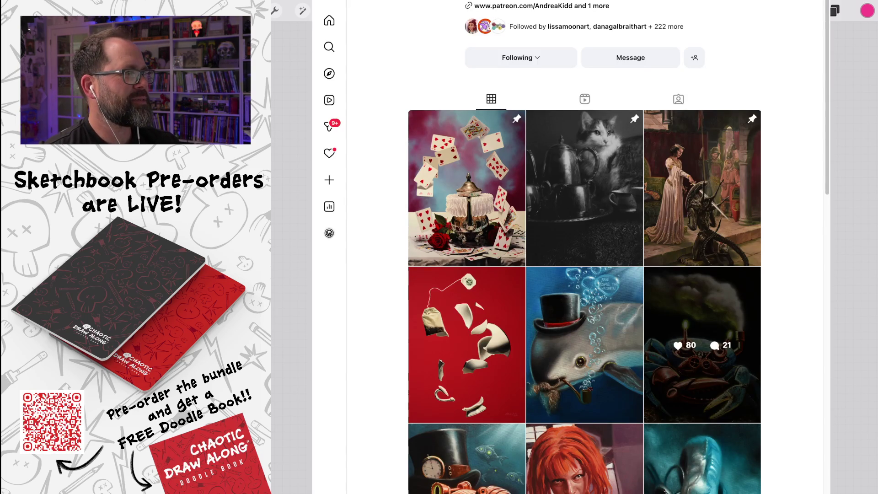
pyautogui.scroll(-3, 584, 366)
pyautogui.click(467, 366)
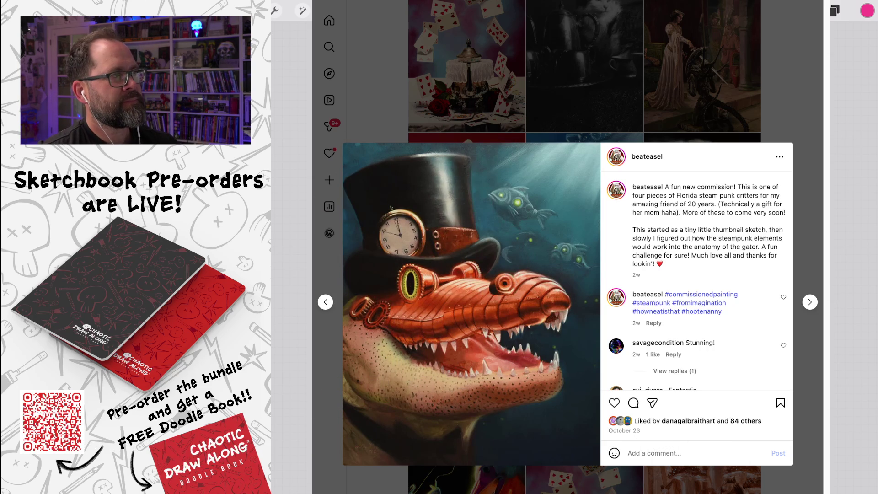
pyautogui.press('Escape')
pyautogui.scroll(-1, 585, 247)
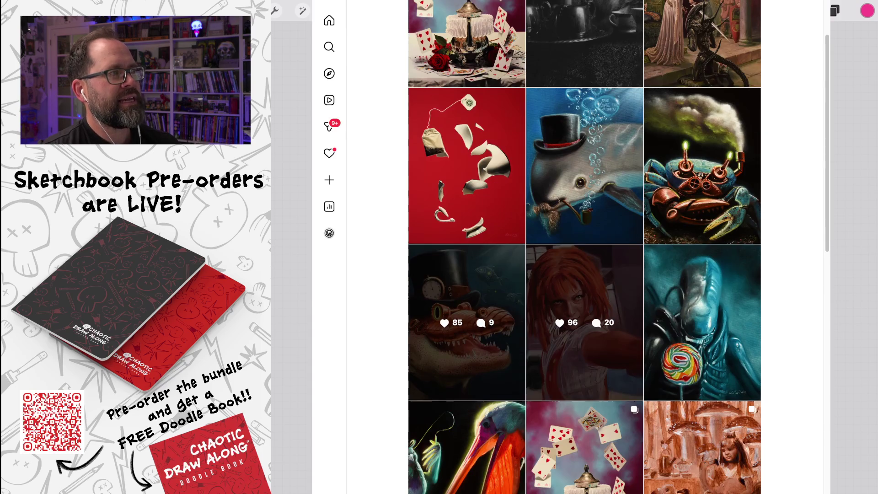
pyautogui.click(585, 318)
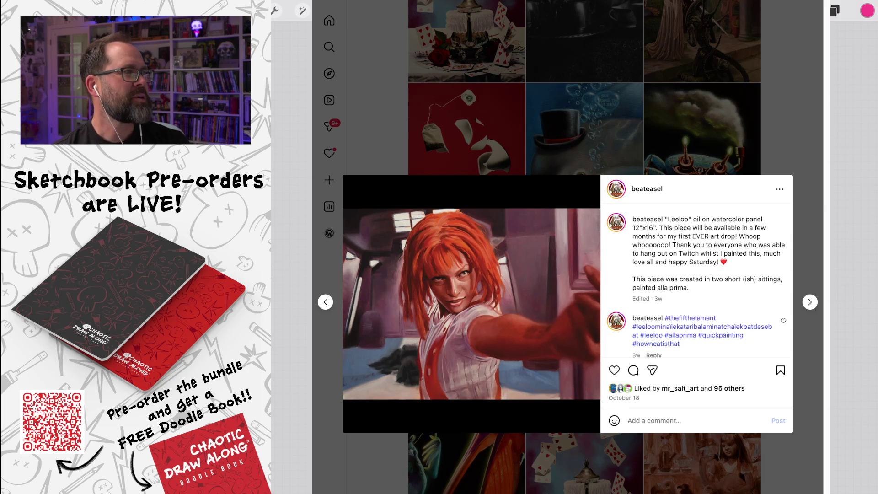
pyautogui.press('Escape')
pyautogui.scroll(-3, 586, 274)
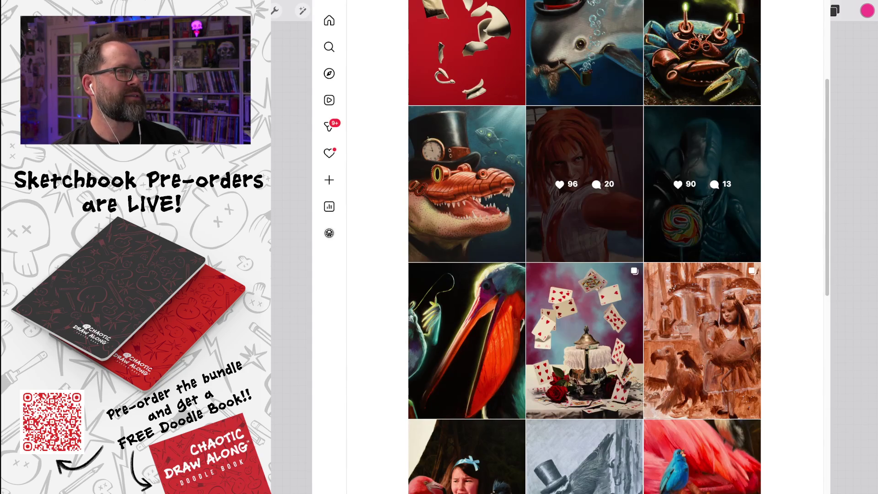
pyautogui.click(705, 183)
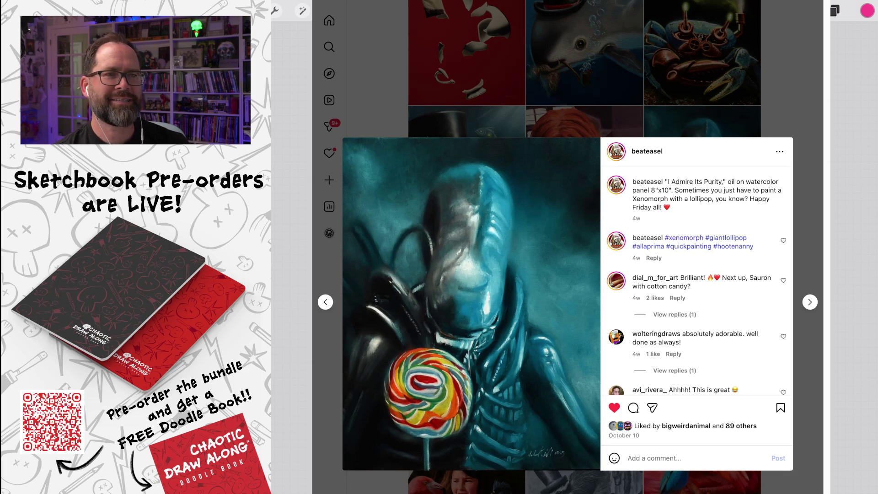
pyautogui.press('Escape')
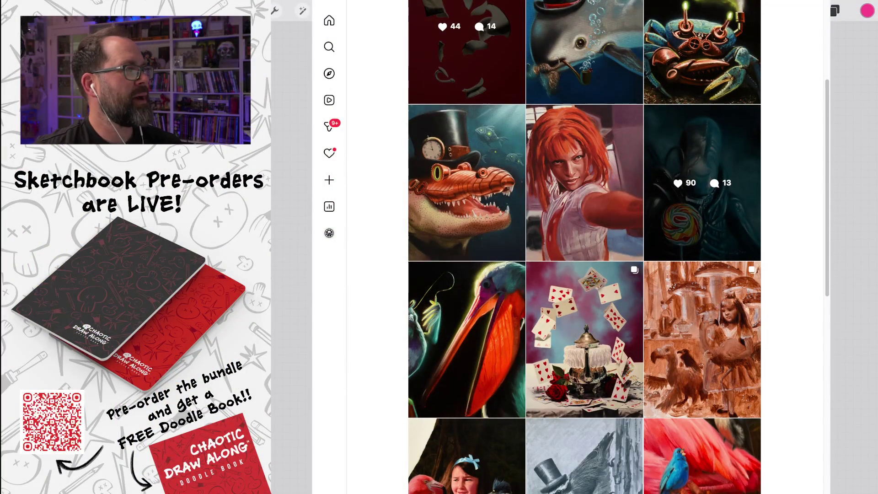
pyautogui.click(467, 341)
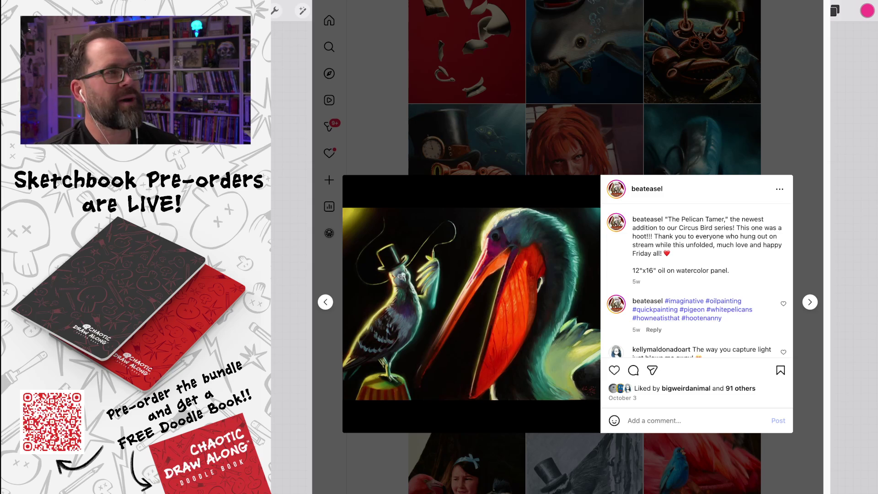
pyautogui.press('Escape')
pyautogui.scroll(-1, 584, 247)
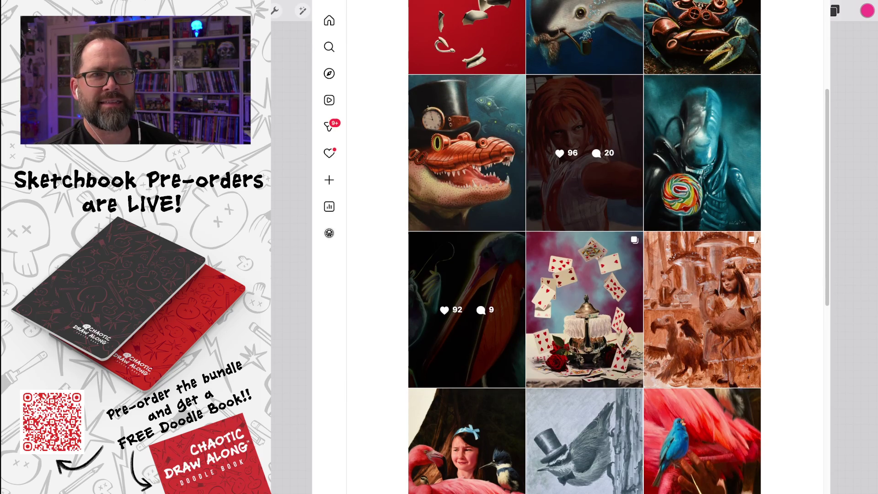
pyautogui.scroll(-1, 584, 247)
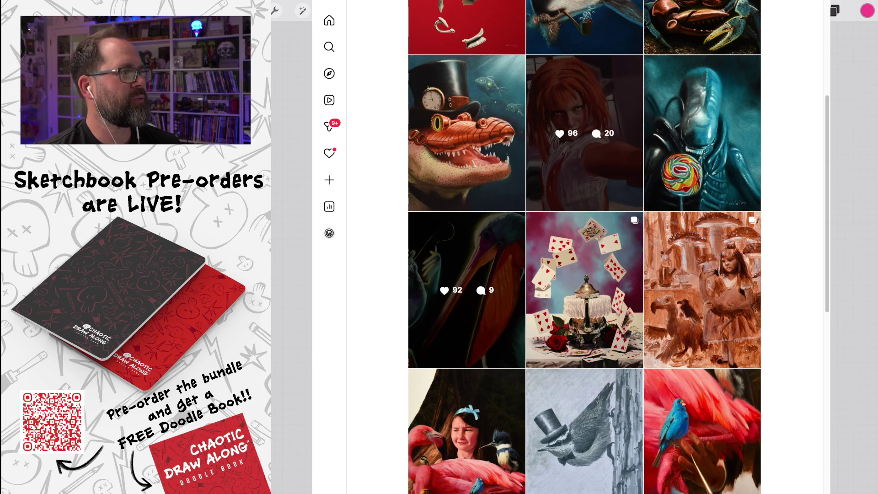
pyautogui.scroll(15, 585, 247)
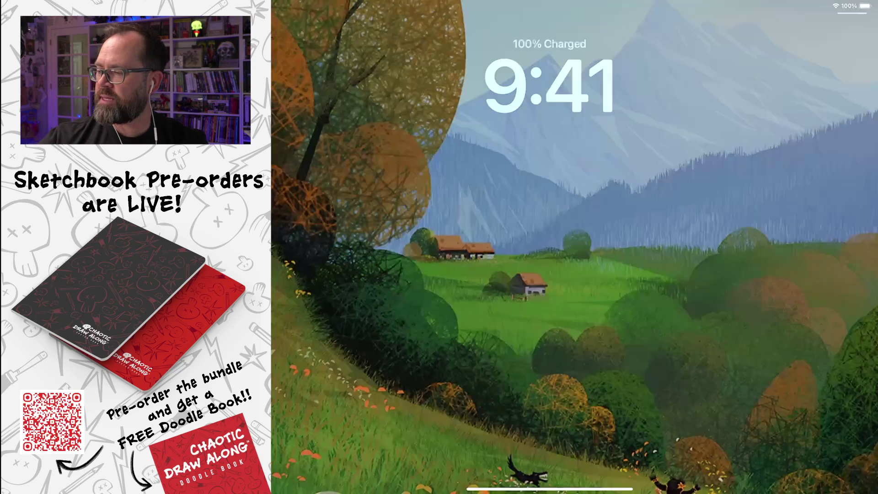
# Step: Get past the iPad lock screen back to the Procreate head-reference canvas with orange guides
pyautogui.scroll(5, 505, 91)
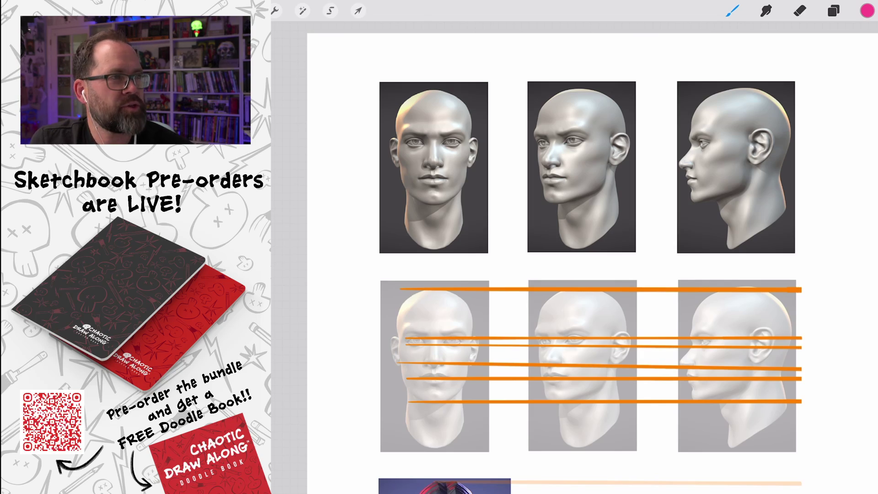
pyautogui.scroll(-5, 549, 257)
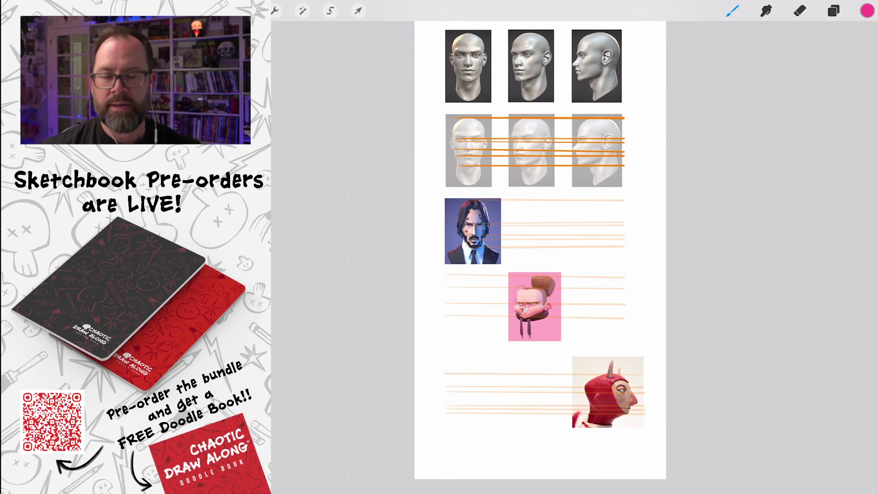
pyautogui.scroll(10, 531, 69)
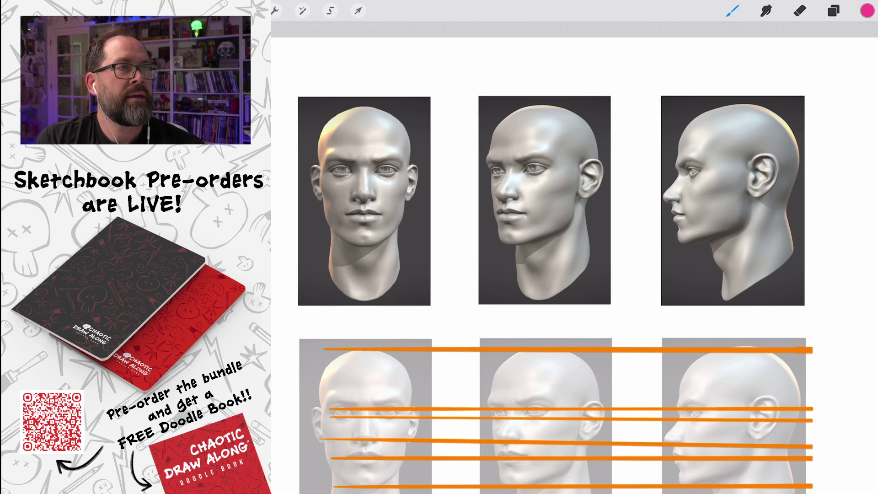
pyautogui.scroll(-5, 574, 257)
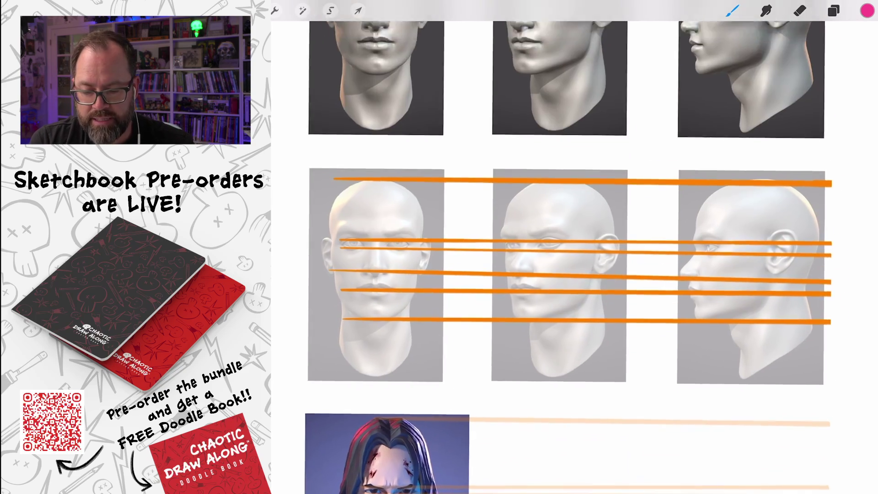
pyautogui.scroll(1, 566, 258)
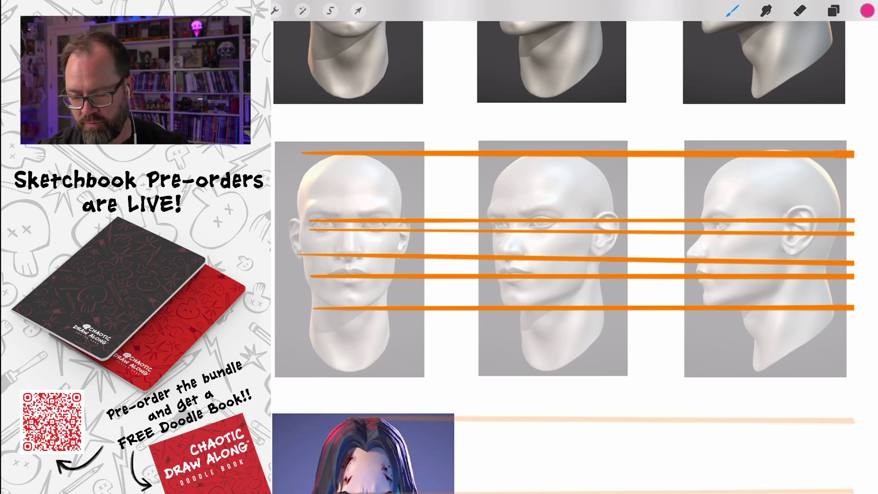
pyautogui.scroll(-5, 574, 247)
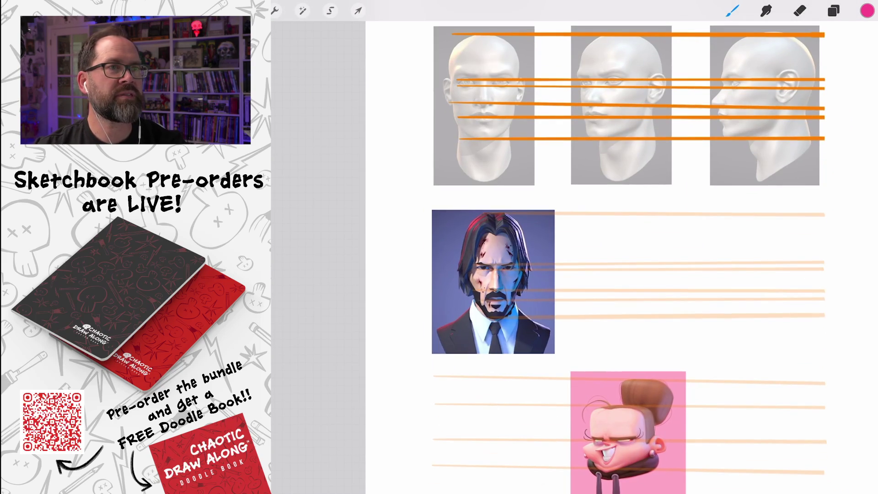
pyautogui.scroll(3, 575, 247)
pyautogui.scroll(3, 568, 289)
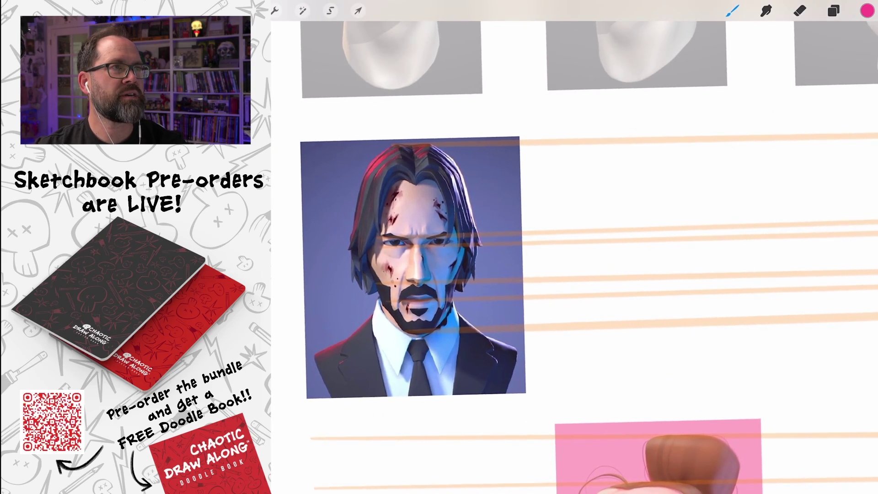
pyautogui.scroll(1, 421, 270)
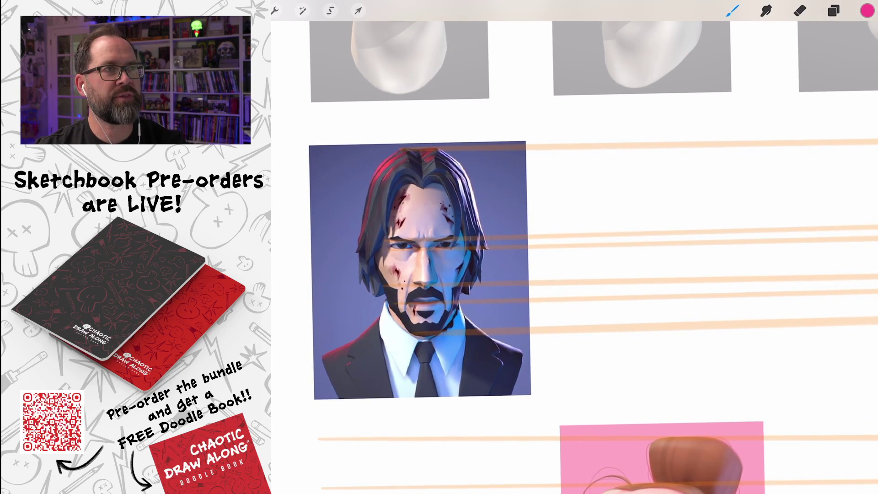
pyautogui.scroll(-2, 575, 247)
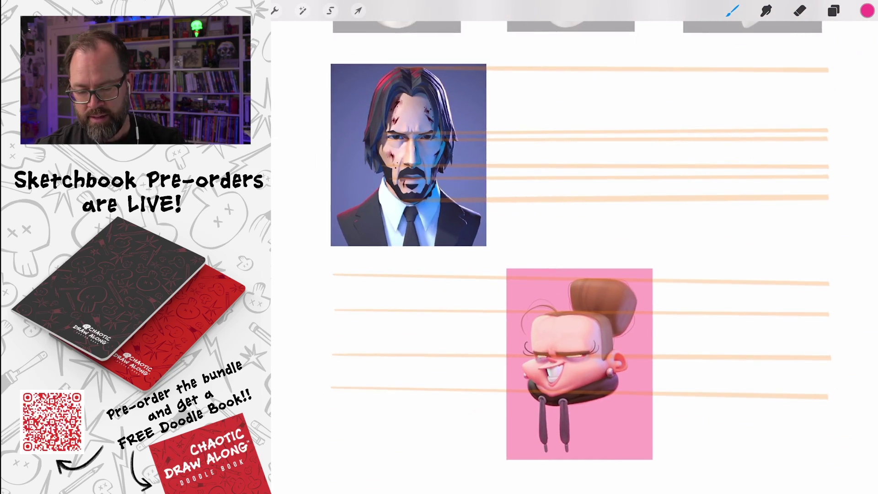
pyautogui.scroll(5, 549, 252)
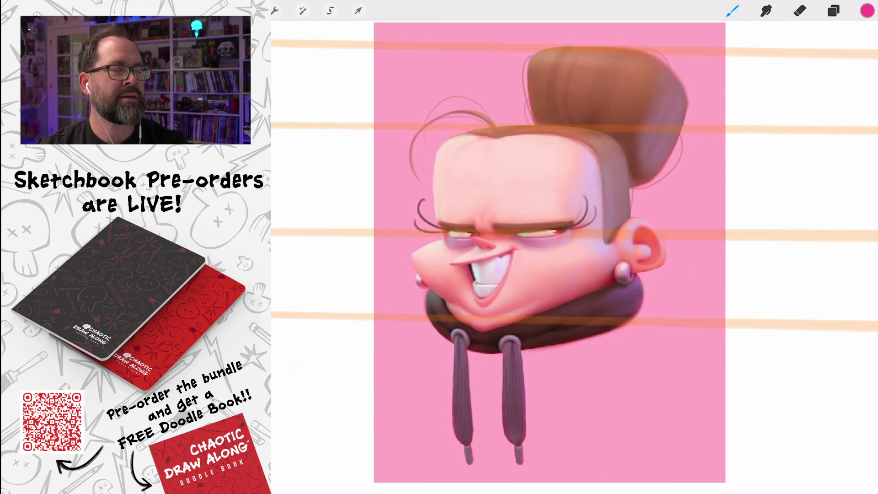
pyautogui.scroll(-3, 549, 251)
pyautogui.scroll(4, 590, 284)
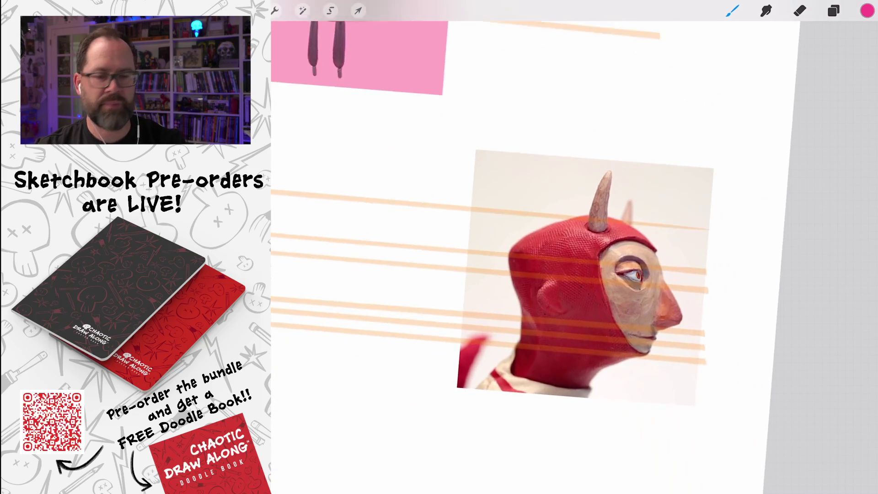
pyautogui.scroll(3, 590, 275)
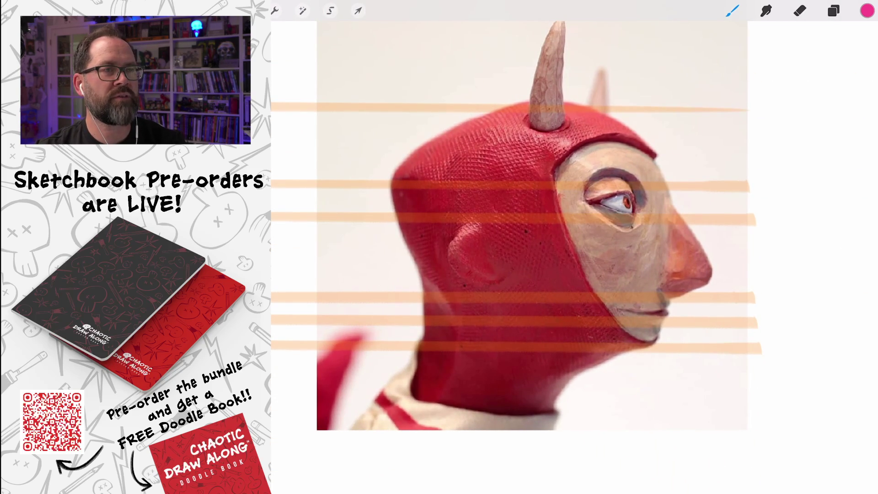
pyautogui.scroll(-5, 549, 252)
pyautogui.scroll(3, 549, 252)
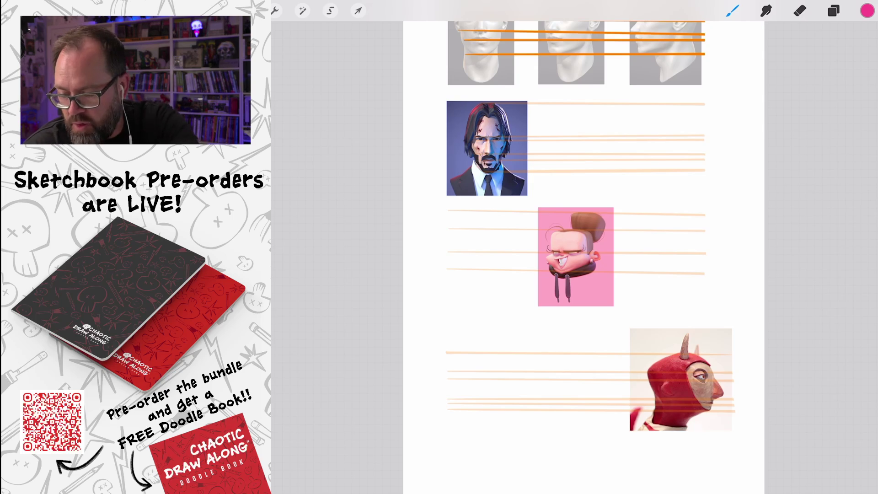
# Step: Confirm empty Layer 17 tops the layer stack, then zoom onto the suited man's reference
pyautogui.click(833, 11)
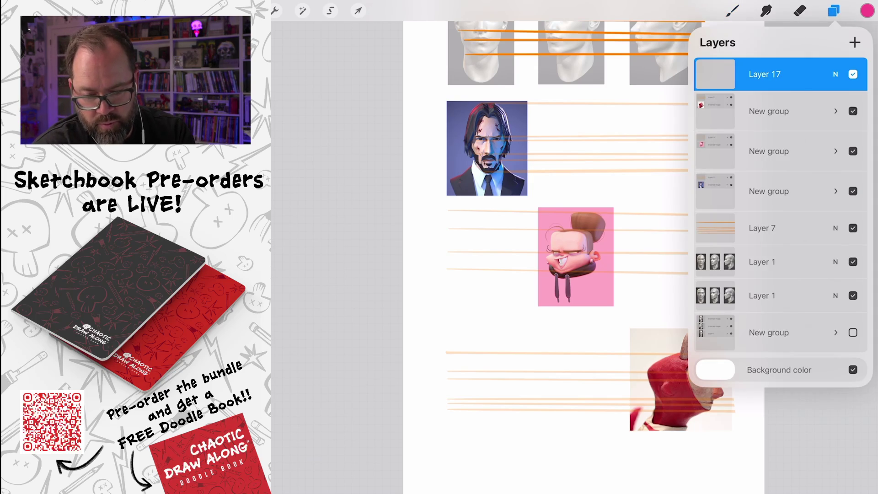
pyautogui.click(834, 10)
pyautogui.click(834, 10)
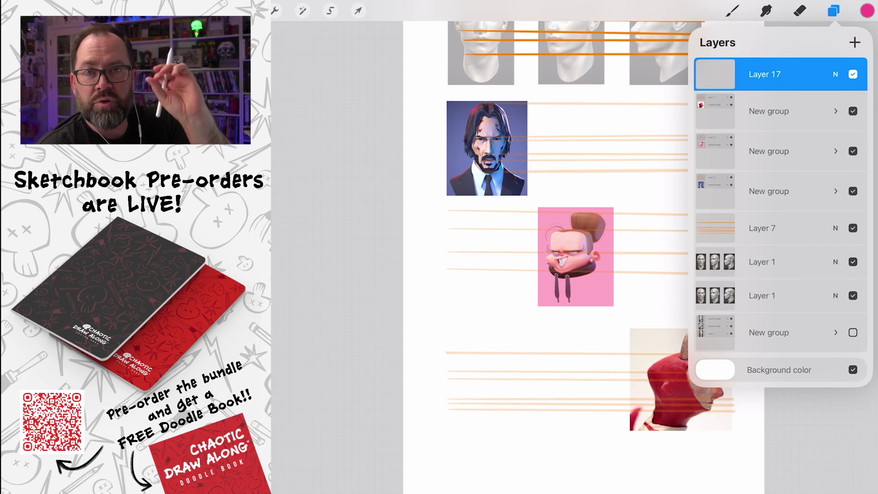
pyautogui.click(732, 10)
pyautogui.scroll(5, 557, 91)
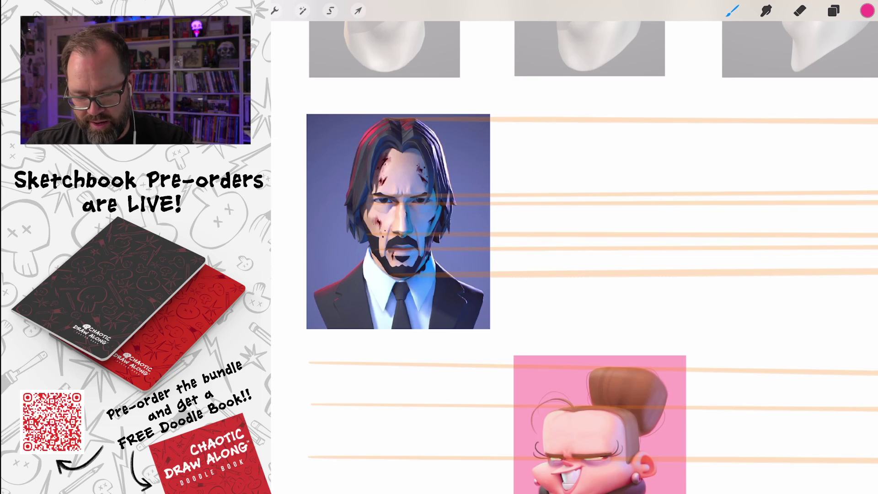
# Step: Try a first head oval, undo it, and confirm which layer receives the sketch
pyautogui.moveTo(636, 123)
pyautogui.mouseDown()
pyautogui.moveTo(569, 131)
pyautogui.moveTo(632, 263)
pyautogui.moveTo(640, 133)
pyautogui.mouseUp()
pyautogui.hotkey('ctrl', 'z')
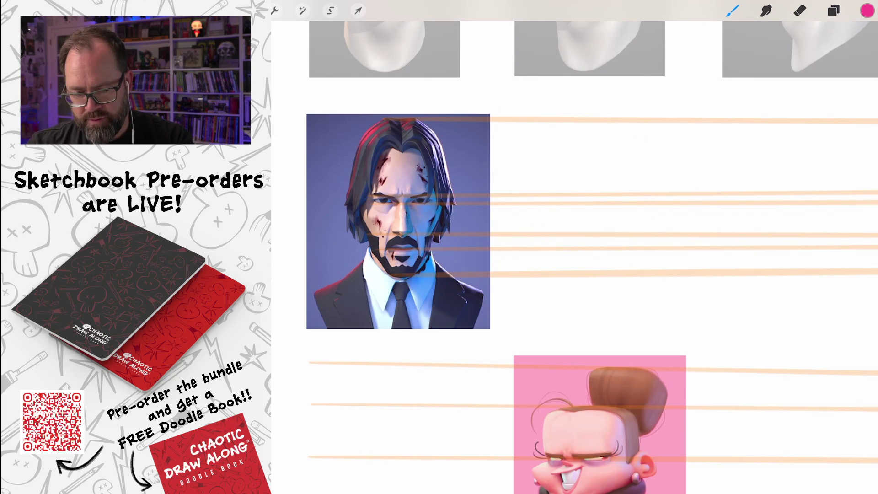
pyautogui.click(834, 11)
pyautogui.click(732, 10)
# Step: Sketch the pink head oval, reinforce its right side and bottom, and add vertical centre lines
pyautogui.moveTo(615, 118)
pyautogui.mouseDown()
pyautogui.moveTo(539, 178)
pyautogui.moveTo(655, 204)
pyautogui.moveTo(541, 194)
pyautogui.moveTo(641, 138)
pyautogui.moveTo(594, 281)
pyautogui.moveTo(573, 129)
pyautogui.moveTo(586, 272)
pyautogui.mouseUp()
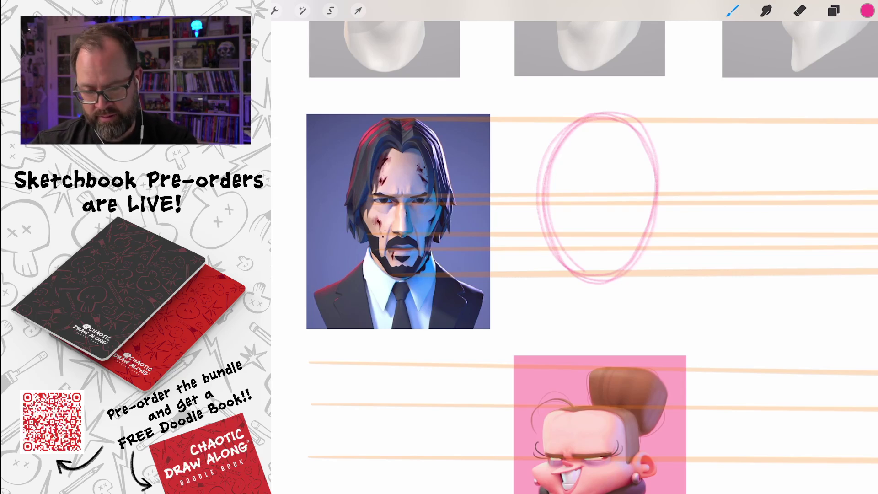
pyautogui.moveTo(627, 119)
pyautogui.mouseDown()
pyautogui.moveTo(655, 206)
pyautogui.moveTo(636, 279)
pyautogui.mouseUp()
pyautogui.moveTo(654, 190); pyautogui.dragTo(591, 291)
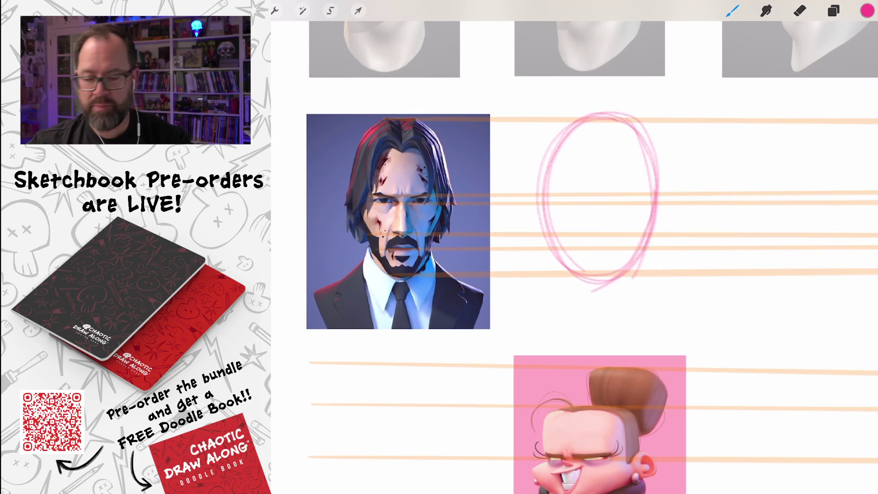
pyautogui.moveTo(610, 102)
pyautogui.mouseDown()
pyautogui.moveTo(634, 277)
pyautogui.moveTo(604, 300)
pyautogui.mouseUp()
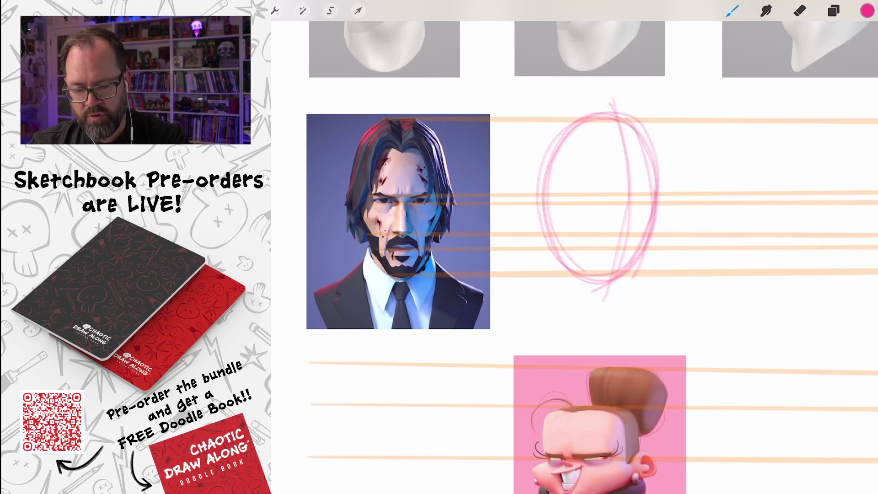
pyautogui.moveTo(613, 97)
pyautogui.mouseDown()
pyautogui.moveTo(637, 197)
pyautogui.moveTo(634, 276)
pyautogui.mouseUp()
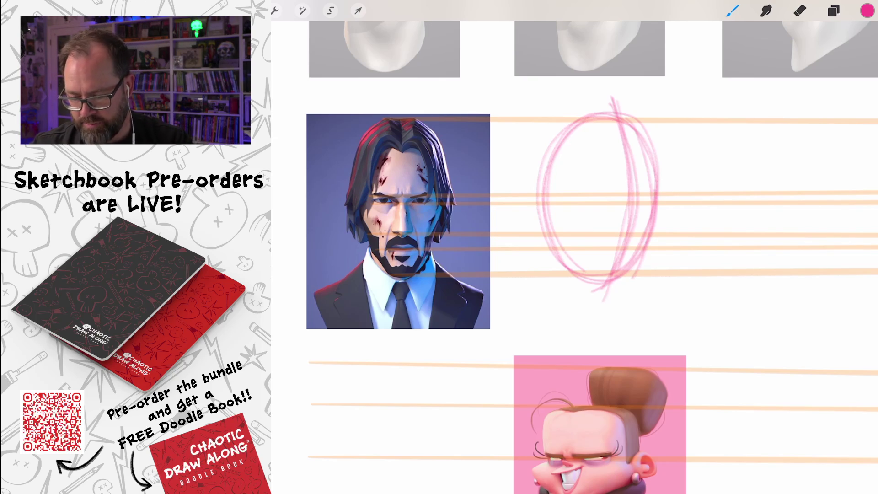
# Step: Zoom onto the reference face and mark its nose bridge, nostril and tip in pink
pyautogui.scroll(2, 574, 247)
pyautogui.scroll(5, 485, 192)
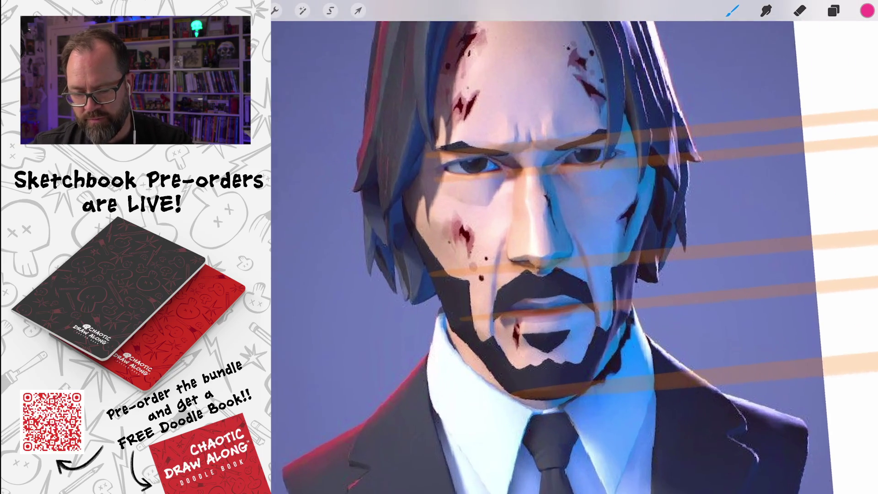
pyautogui.moveTo(513, 254)
pyautogui.mouseDown()
pyautogui.moveTo(540, 158)
pyautogui.moveTo(514, 229)
pyautogui.mouseUp()
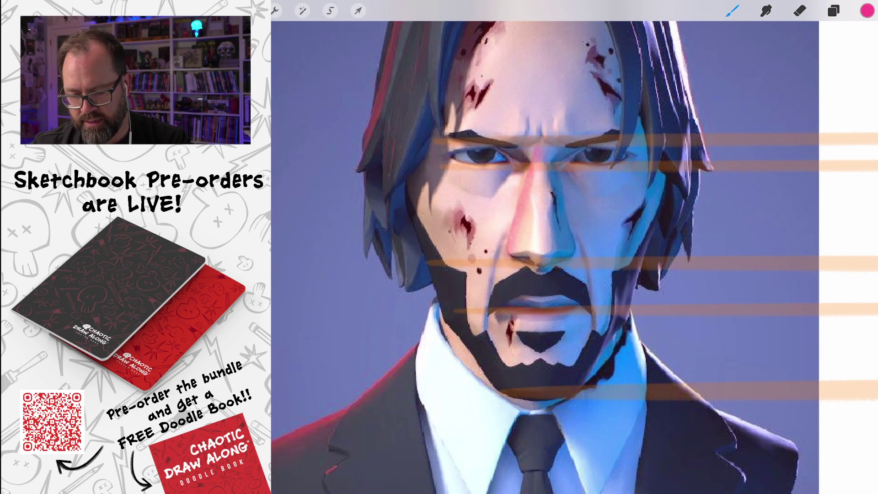
pyautogui.moveTo(554, 193); pyautogui.dragTo(554, 210)
pyautogui.moveTo(520, 241)
pyautogui.mouseDown()
pyautogui.moveTo(506, 252)
pyautogui.moveTo(555, 277)
pyautogui.mouseUp()
pyautogui.moveTo(542, 159); pyautogui.dragTo(542, 254)
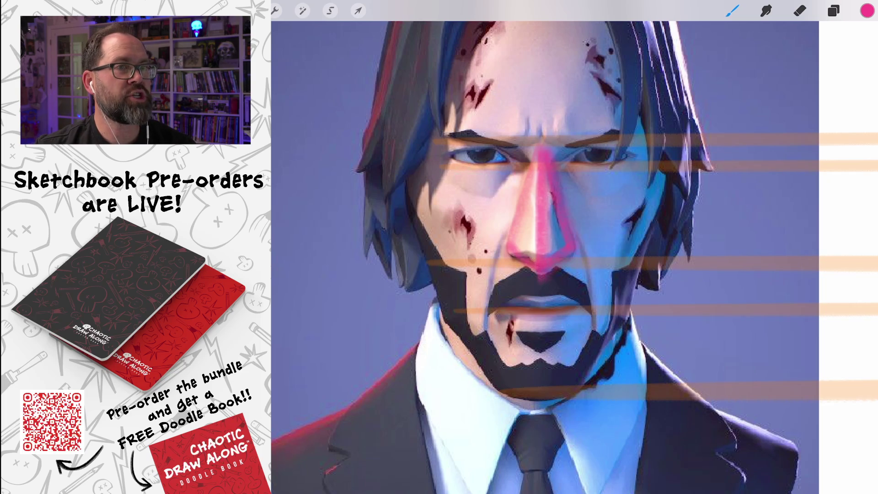
# Step: Draw a darkened nose line with a hooked tip inside the oval's right side
pyautogui.scroll(-5, 575, 247)
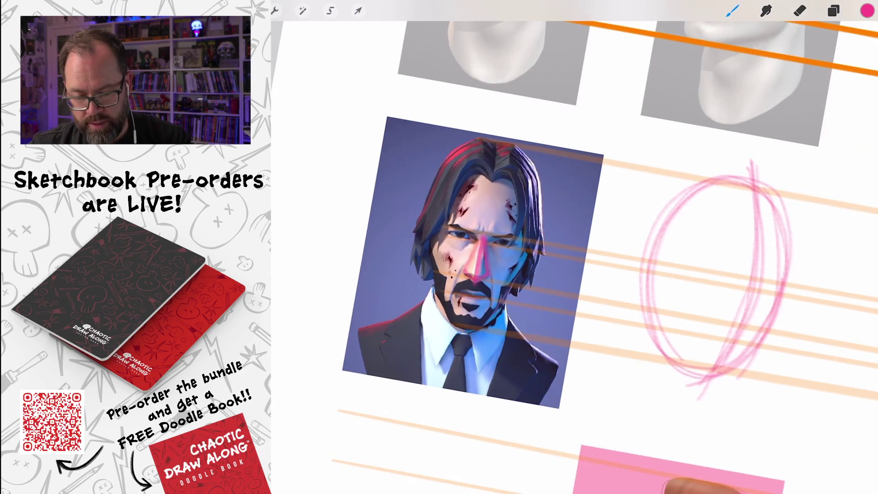
pyautogui.scroll(2, 574, 247)
pyautogui.scroll(-1, 574, 196)
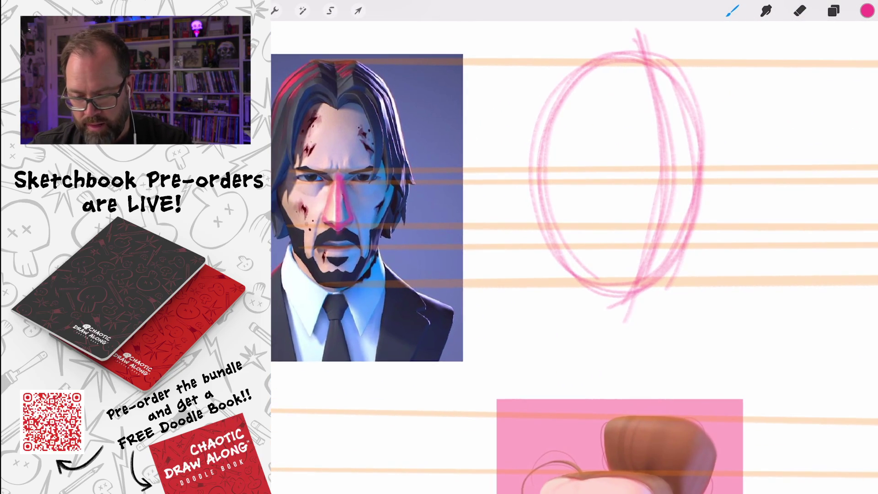
pyautogui.moveTo(668, 166)
pyautogui.mouseDown()
pyautogui.moveTo(679, 233)
pyautogui.moveTo(676, 224)
pyautogui.mouseUp()
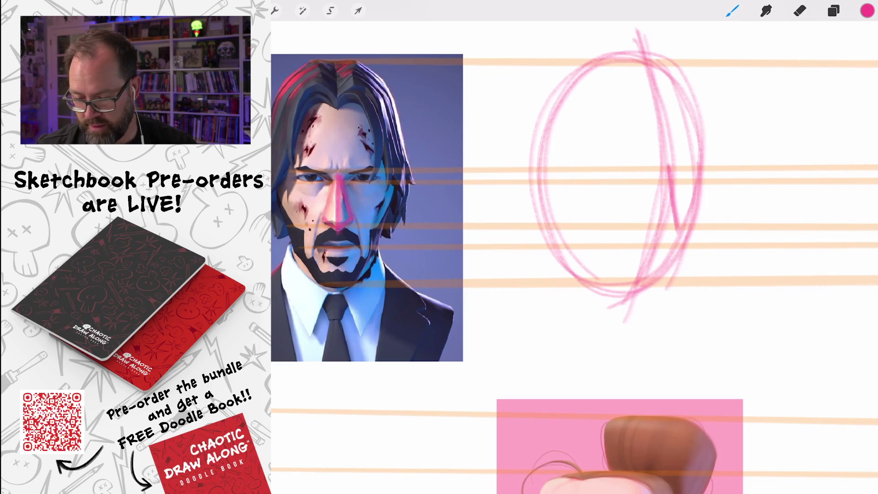
pyautogui.moveTo(677, 215)
pyautogui.mouseDown()
pyautogui.moveTo(667, 230)
pyautogui.moveTo(680, 220)
pyautogui.mouseUp()
pyautogui.moveTo(668, 162); pyautogui.dragTo(677, 217)
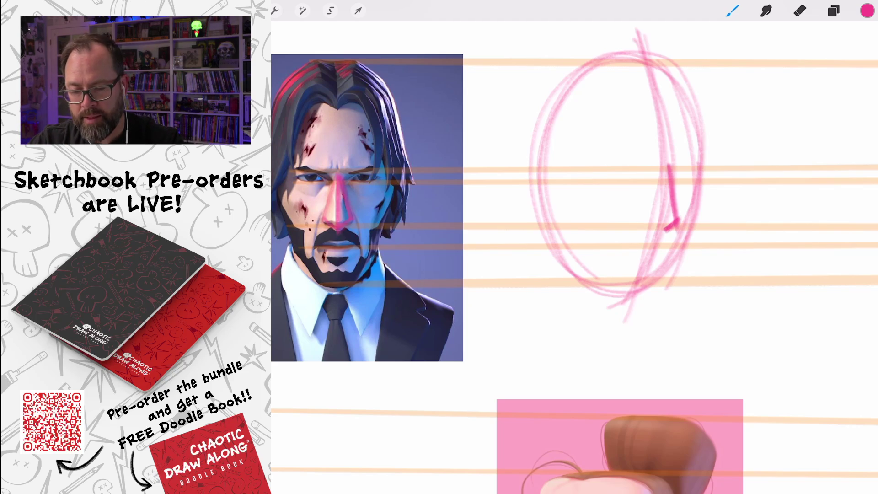
# Step: Sketch the ear on the head's left side and draw the right and left jawlines down to the chin
pyautogui.moveTo(549, 167)
pyautogui.mouseDown()
pyautogui.moveTo(540, 231)
pyautogui.moveTo(565, 211)
pyautogui.moveTo(533, 227)
pyautogui.moveTo(545, 230)
pyautogui.moveTo(530, 228)
pyautogui.mouseUp()
pyautogui.moveTo(571, 183); pyautogui.dragTo(531, 228)
pyautogui.moveTo(554, 162); pyautogui.dragTo(526, 229)
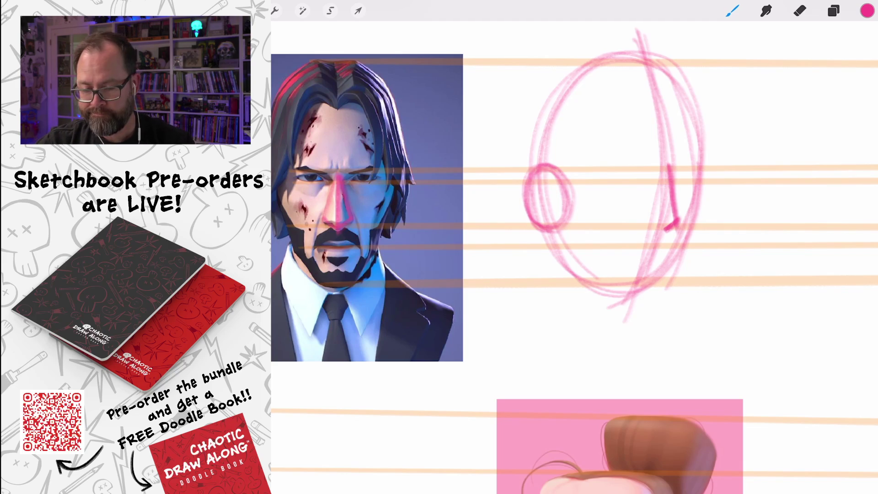
pyautogui.moveTo(696, 160)
pyautogui.mouseDown()
pyautogui.moveTo(695, 218)
pyautogui.moveTo(683, 230)
pyautogui.moveTo(671, 297)
pyautogui.mouseUp()
pyautogui.moveTo(686, 226)
pyautogui.mouseDown()
pyautogui.moveTo(667, 297)
pyautogui.moveTo(623, 301)
pyautogui.mouseUp()
pyautogui.moveTo(556, 165)
pyautogui.mouseDown()
pyautogui.moveTo(564, 245)
pyautogui.moveTo(639, 300)
pyautogui.mouseUp()
pyautogui.moveTo(559, 234)
pyautogui.mouseDown()
pyautogui.moveTo(640, 302)
pyautogui.moveTo(631, 297)
pyautogui.mouseUp()
# Step: Refine the head's top-left curve, cheek and chin lines, and strengthen the ear outline
pyautogui.moveTo(544, 118)
pyautogui.mouseDown()
pyautogui.moveTo(535, 153)
pyautogui.moveTo(545, 176)
pyautogui.moveTo(535, 181)
pyautogui.moveTo(594, 50)
pyautogui.moveTo(668, 64)
pyautogui.moveTo(675, 55)
pyautogui.mouseUp()
pyautogui.moveTo(529, 103); pyautogui.dragTo(622, 54)
pyautogui.moveTo(535, 97); pyautogui.dragTo(527, 168)
pyautogui.moveTo(554, 228)
pyautogui.mouseDown()
pyautogui.moveTo(572, 270)
pyautogui.moveTo(549, 288)
pyautogui.moveTo(635, 316)
pyautogui.moveTo(642, 334)
pyautogui.mouseUp()
pyautogui.moveTo(649, 295); pyautogui.dragTo(642, 333)
pyautogui.moveTo(541, 212); pyautogui.dragTo(546, 300)
pyautogui.moveTo(554, 233)
pyautogui.mouseDown()
pyautogui.moveTo(558, 284)
pyautogui.moveTo(537, 308)
pyautogui.mouseUp()
pyautogui.moveTo(540, 304); pyautogui.dragTo(656, 323)
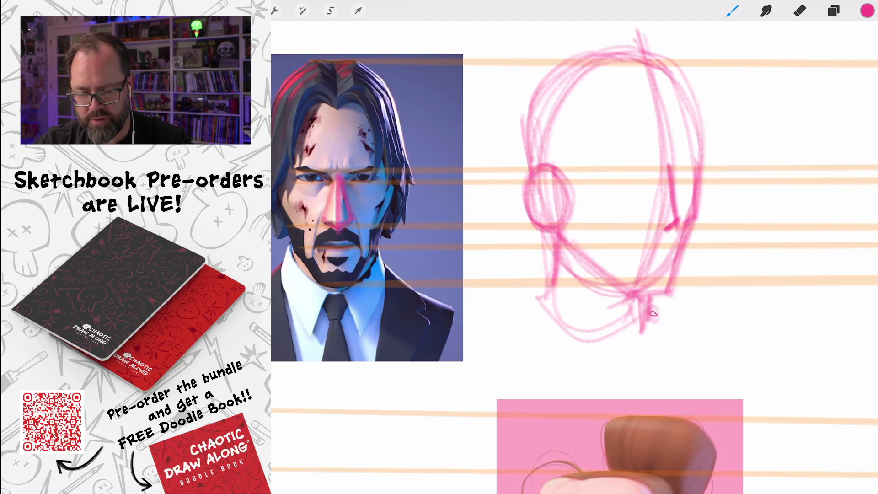
pyautogui.moveTo(565, 171)
pyautogui.mouseDown()
pyautogui.moveTo(526, 215)
pyautogui.moveTo(554, 224)
pyautogui.mouseUp()
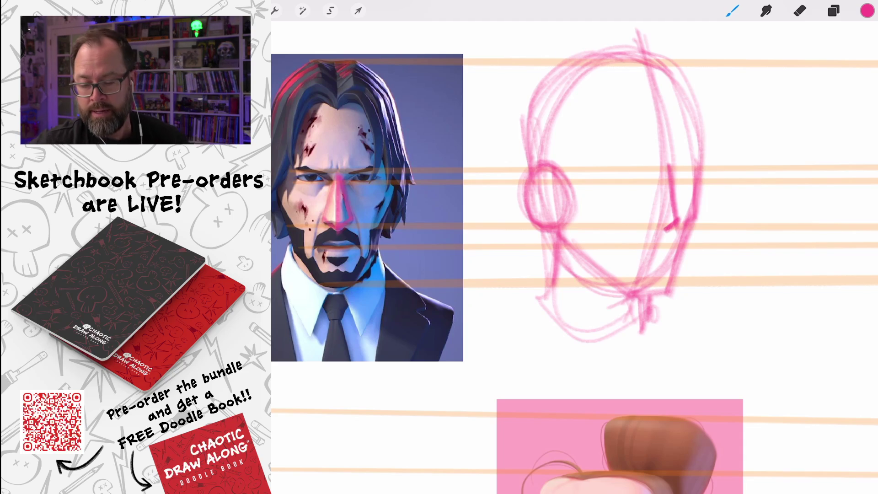
# Step: Stroke the head's upper-left outline and draw the brow ridge and brow line across the face
pyautogui.scroll(1, 574, 195)
pyautogui.scroll(2, 574, 188)
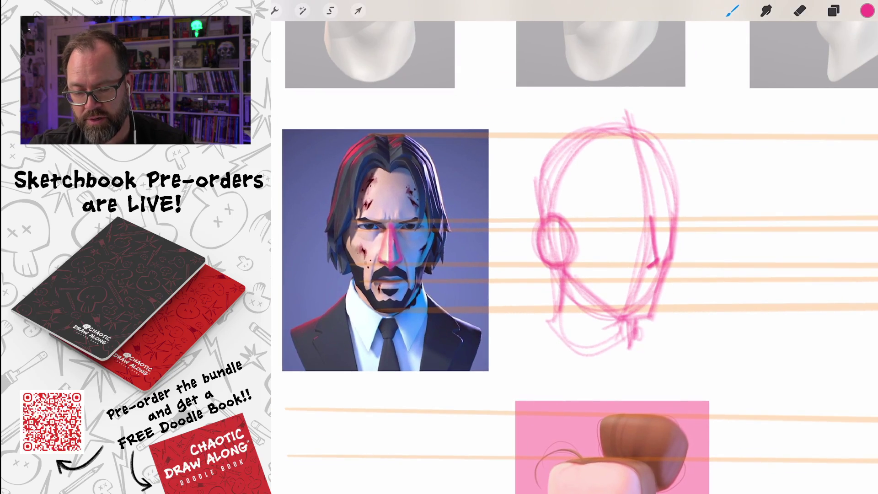
pyautogui.moveTo(539, 227)
pyautogui.mouseDown()
pyautogui.moveTo(526, 189)
pyautogui.moveTo(566, 140)
pyautogui.mouseUp()
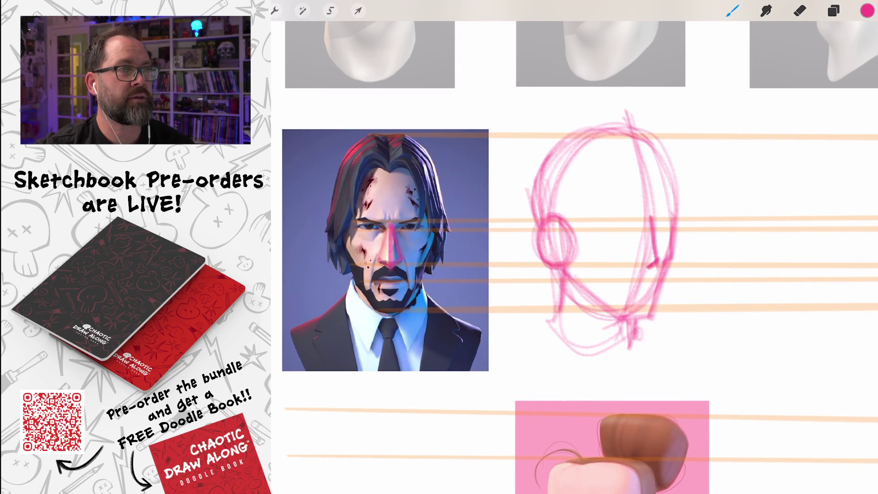
pyautogui.scroll(2, 574, 247)
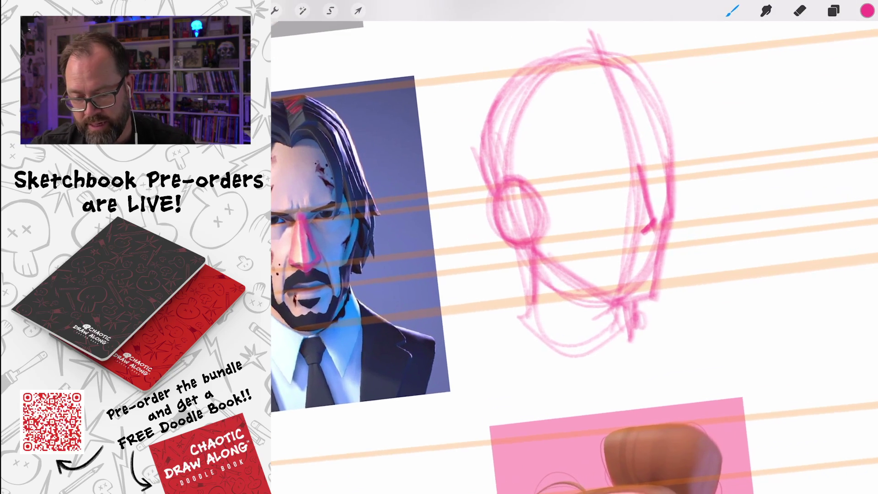
pyautogui.moveTo(642, 171); pyautogui.dragTo(673, 152)
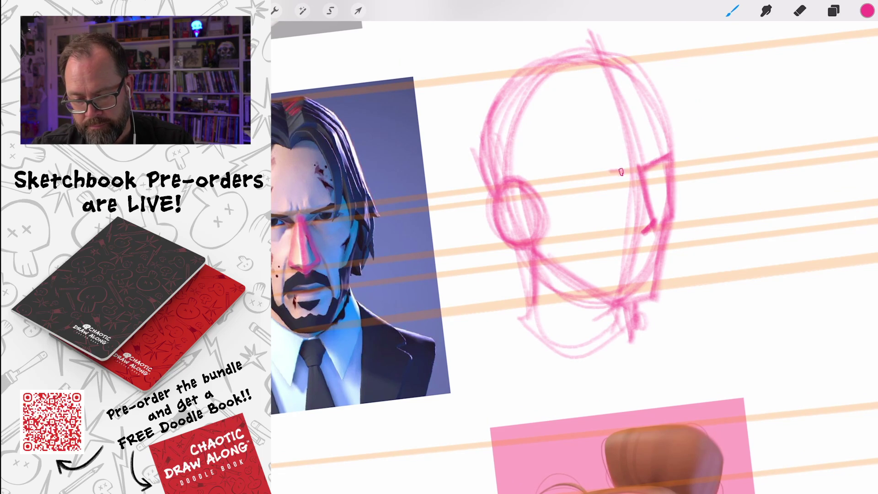
pyautogui.moveTo(584, 163)
pyautogui.mouseDown()
pyautogui.moveTo(627, 171)
pyautogui.moveTo(576, 160)
pyautogui.moveTo(557, 172)
pyautogui.moveTo(628, 172)
pyautogui.mouseUp()
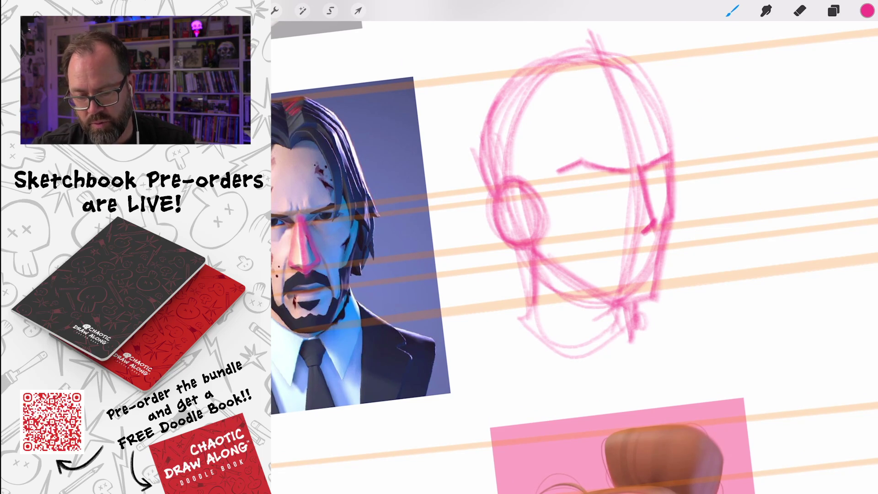
# Step: Mark the nose level across the reference and sketch, then draw the triangular nose
pyautogui.scroll(-3, 574, 247)
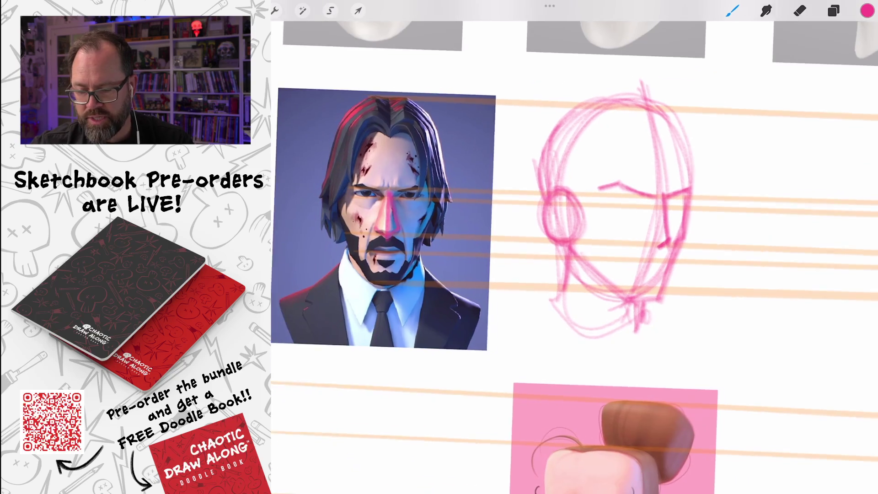
pyautogui.scroll(5, 574, 247)
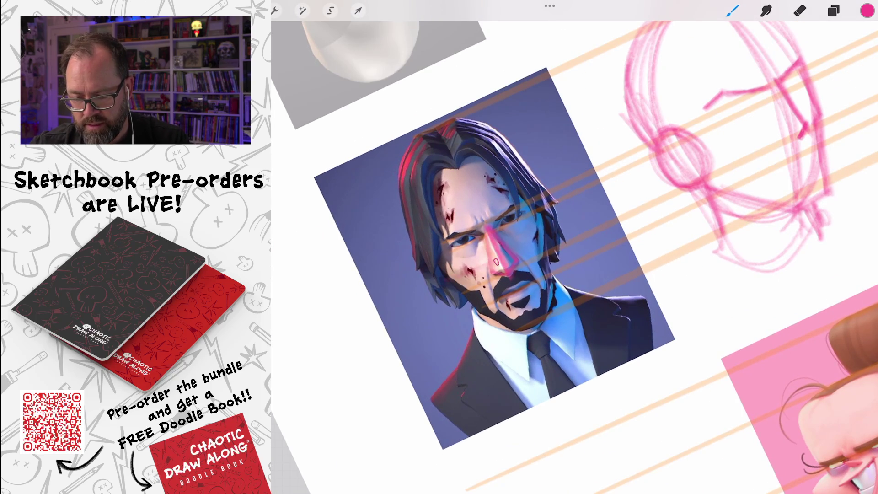
pyautogui.moveTo(584, 220); pyautogui.dragTo(433, 281)
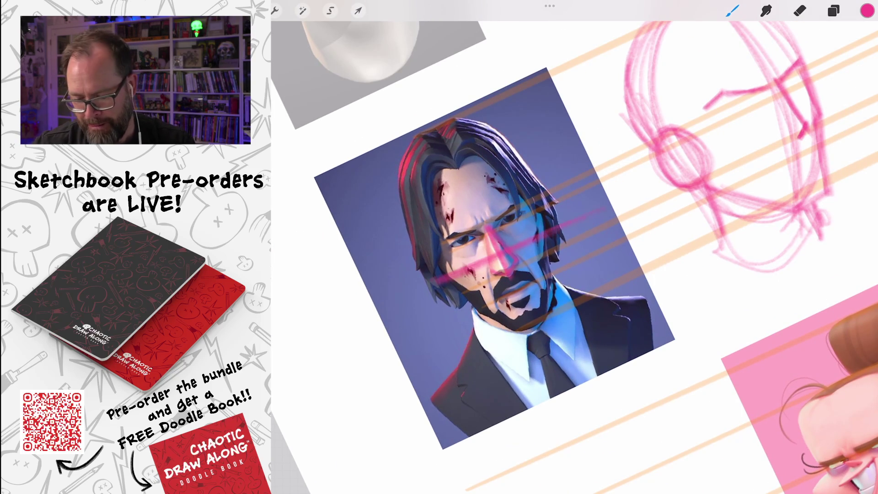
pyautogui.scroll(-3, 574, 247)
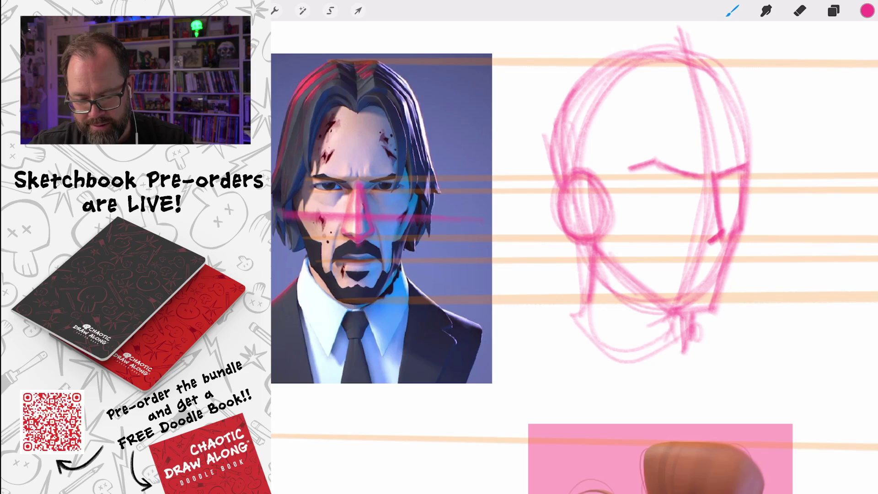
pyautogui.moveTo(595, 214); pyautogui.dragTo(764, 214)
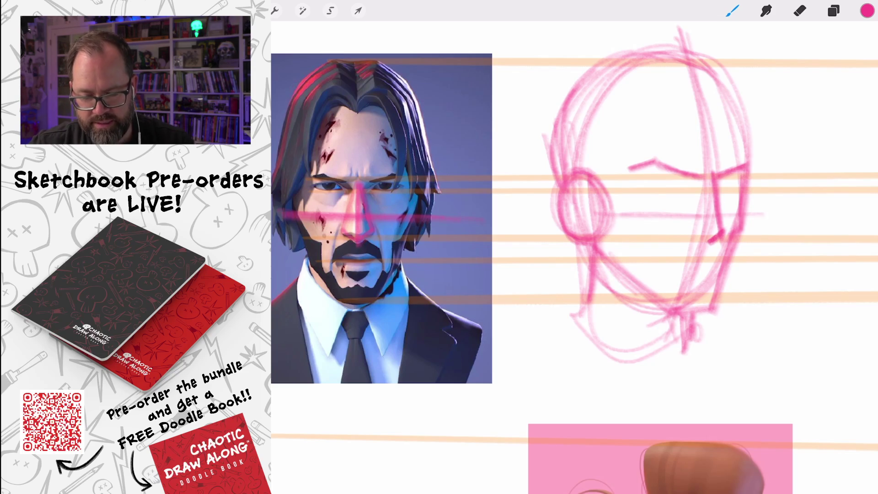
pyautogui.moveTo(613, 194); pyautogui.dragTo(657, 233)
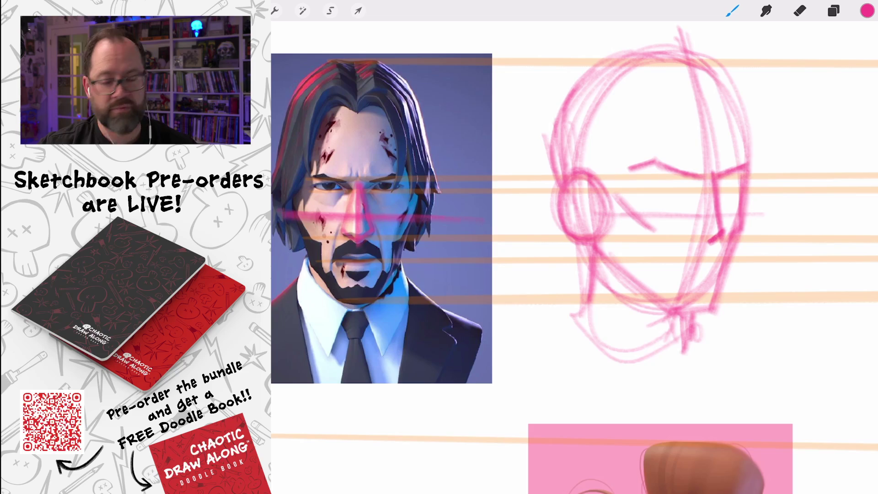
pyautogui.moveTo(655, 215); pyautogui.dragTo(656, 312)
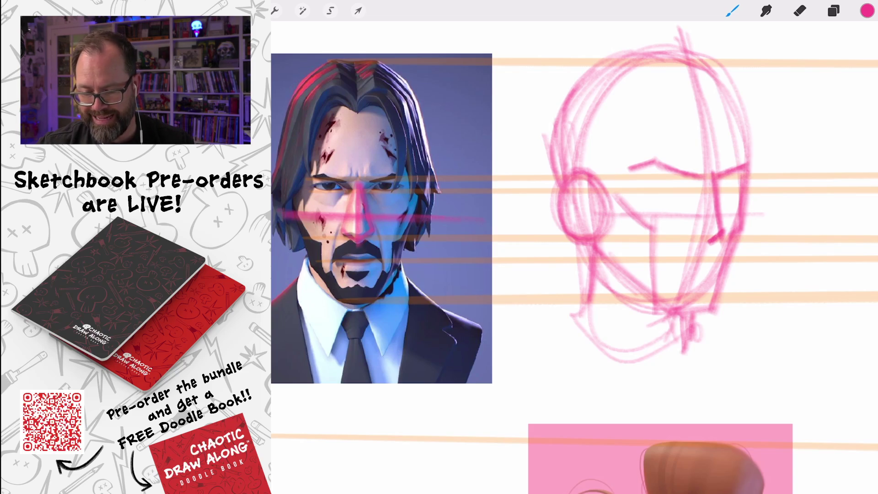
pyautogui.moveTo(689, 239)
pyautogui.mouseDown()
pyautogui.moveTo(712, 175)
pyautogui.moveTo(688, 240)
pyautogui.mouseUp()
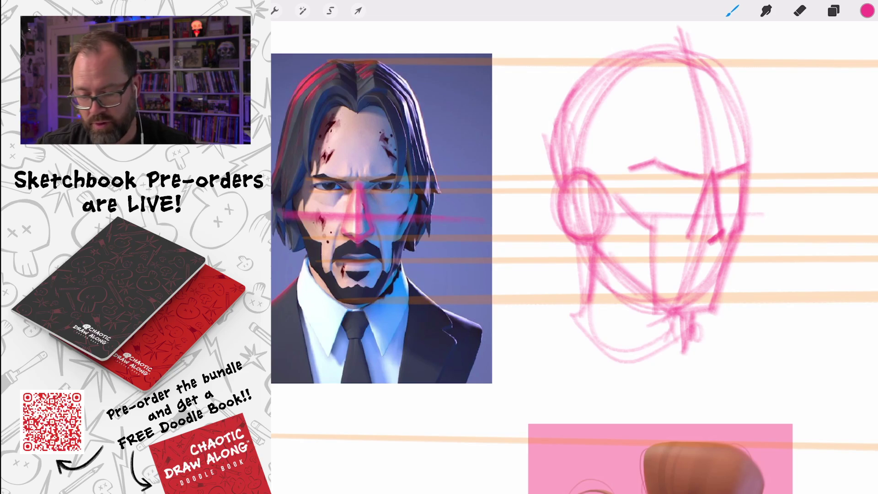
# Step: Draw the short mouth line on the lower face, undoing and redrawing it once
pyautogui.scroll(2, 574, 206)
pyautogui.scroll(1, 595, 206)
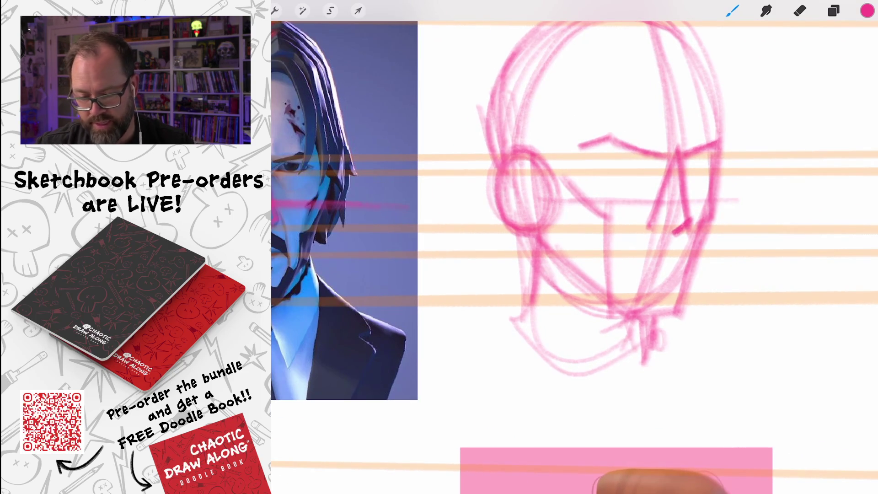
pyautogui.scroll(-2, 574, 210)
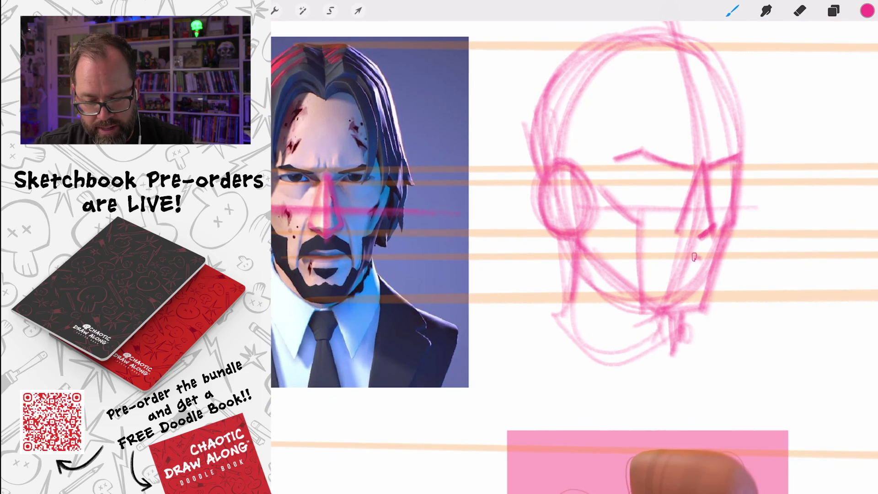
pyautogui.moveTo(664, 258); pyautogui.dragTo(699, 255)
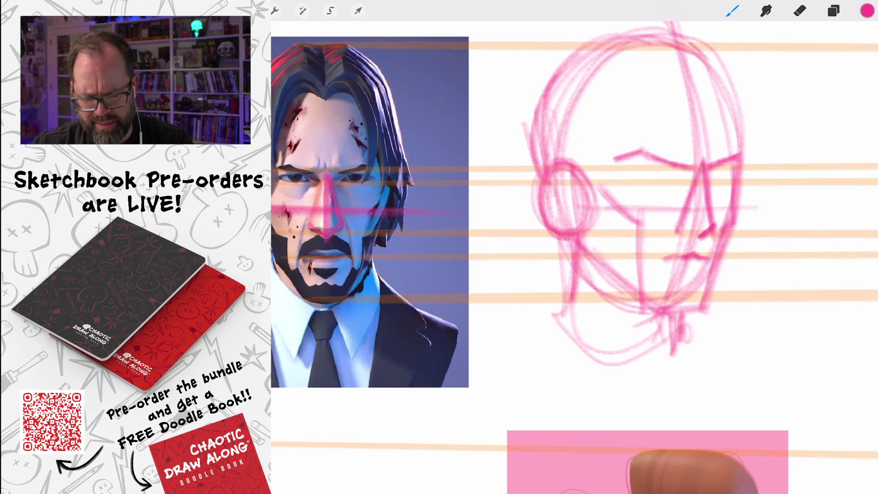
pyautogui.hotkey('ctrl', 'z')
pyautogui.hotkey('ctrl', 'shift', 'z')
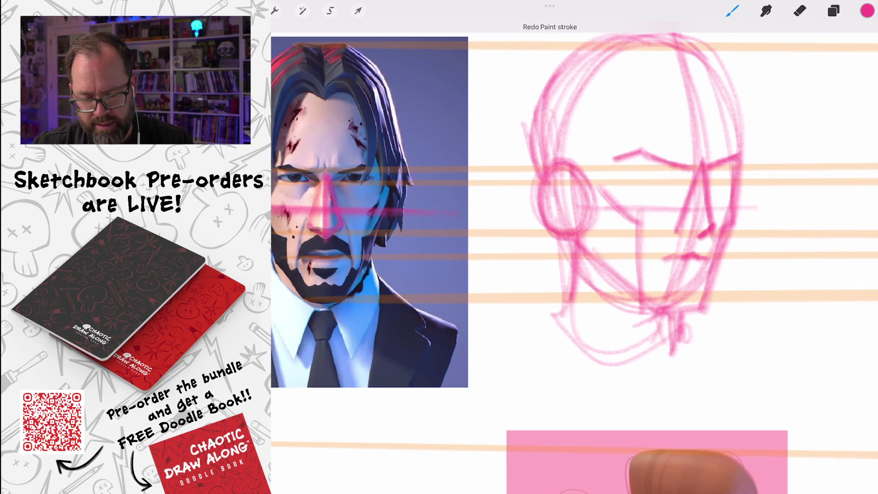
pyautogui.hotkey('ctrl', 'z')
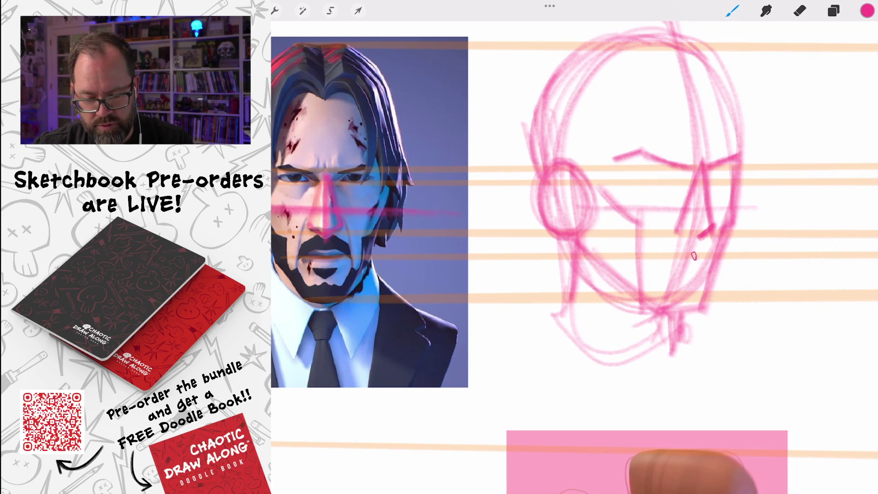
pyautogui.moveTo(688, 253)
pyautogui.mouseDown()
pyautogui.moveTo(663, 257)
pyautogui.moveTo(707, 253)
pyautogui.mouseUp()
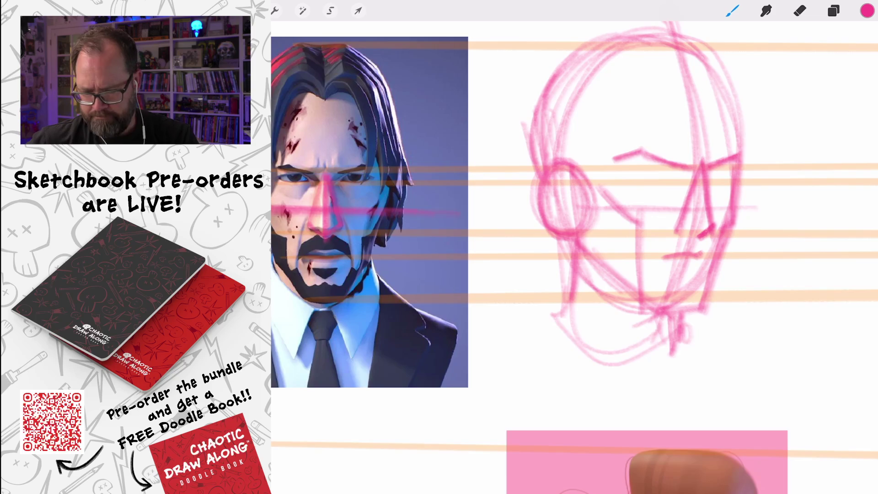
# Step: Zoom onto the reference portrait and trace the left side of its nose in pink
pyautogui.scroll(2, 574, 256)
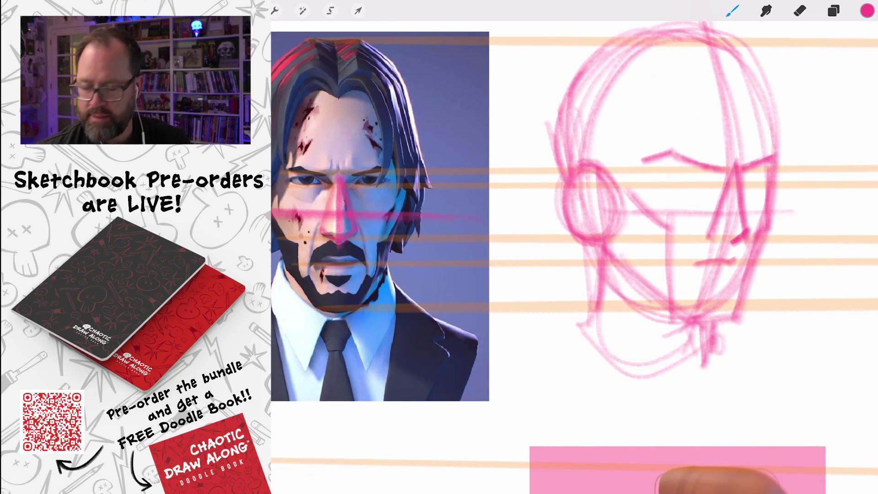
pyautogui.scroll(5, 574, 256)
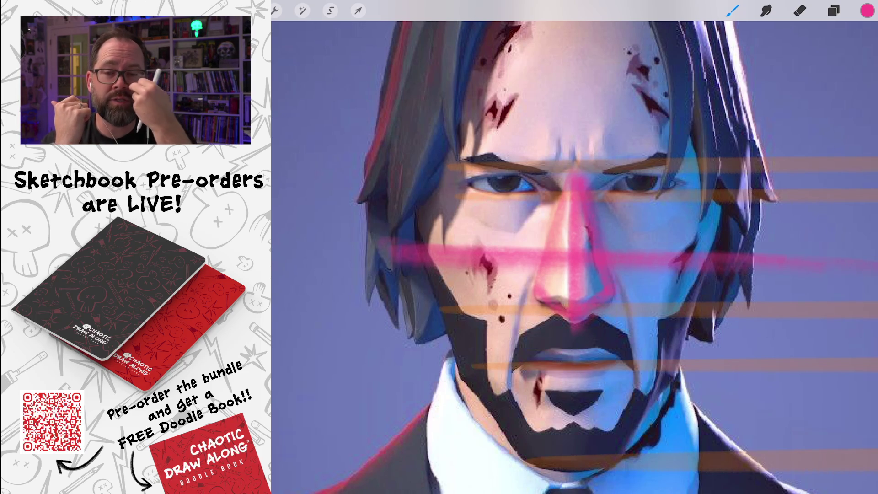
pyautogui.moveTo(533, 302)
pyautogui.mouseDown()
pyautogui.moveTo(545, 293)
pyautogui.moveTo(542, 208)
pyautogui.mouseUp()
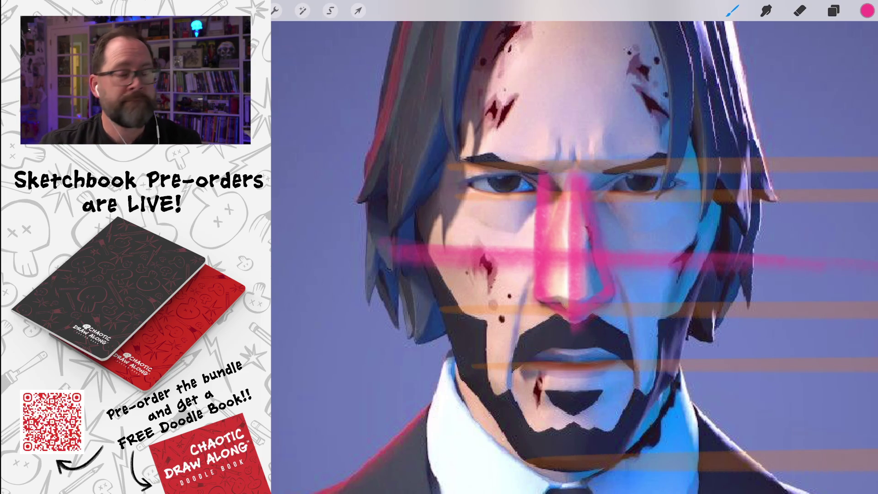
pyautogui.scroll(-5, 572, 256)
pyautogui.scroll(5, 572, 256)
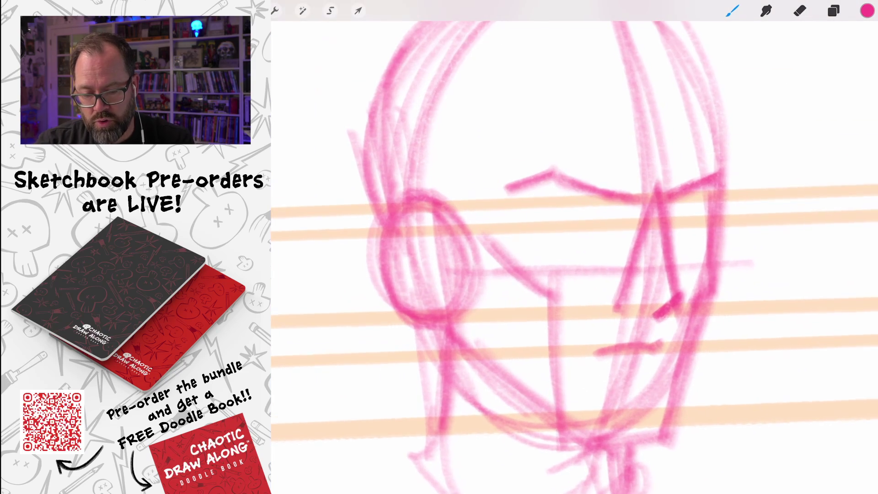
# Step: Stroke both sides of the sketched nose and draw the right eye with a darkened upper lid
pyautogui.moveTo(615, 311)
pyautogui.mouseDown()
pyautogui.moveTo(619, 192)
pyautogui.moveTo(618, 244)
pyautogui.moveTo(622, 203)
pyautogui.mouseUp()
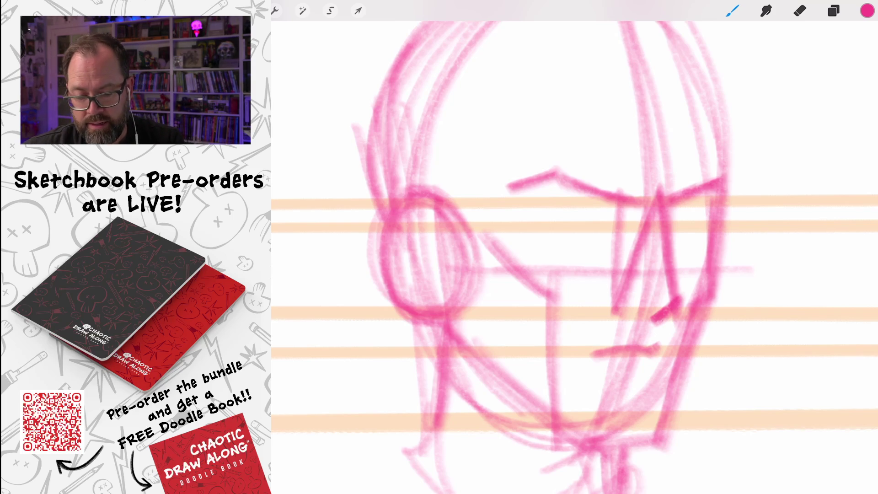
pyautogui.moveTo(613, 201)
pyautogui.mouseDown()
pyautogui.moveTo(555, 204)
pyautogui.moveTo(575, 227)
pyautogui.moveTo(628, 229)
pyautogui.mouseUp()
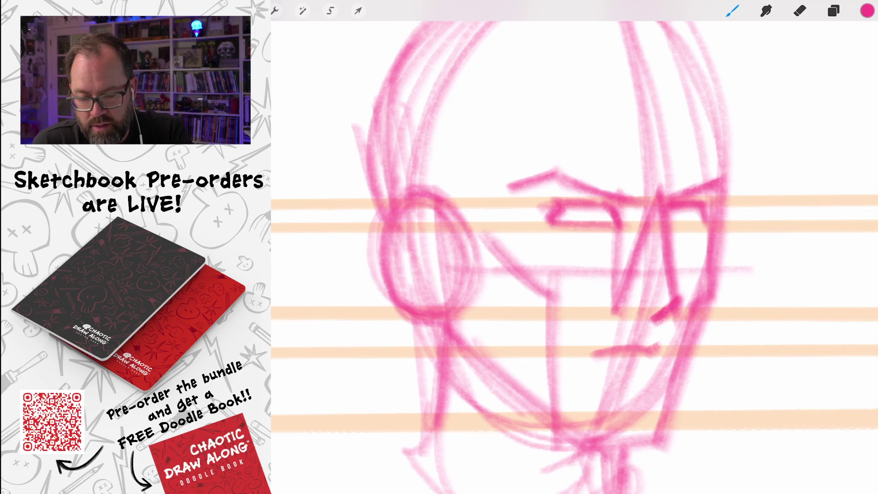
pyautogui.moveTo(616, 219)
pyautogui.mouseDown()
pyautogui.moveTo(547, 210)
pyautogui.moveTo(622, 203)
pyautogui.moveTo(549, 219)
pyautogui.mouseUp()
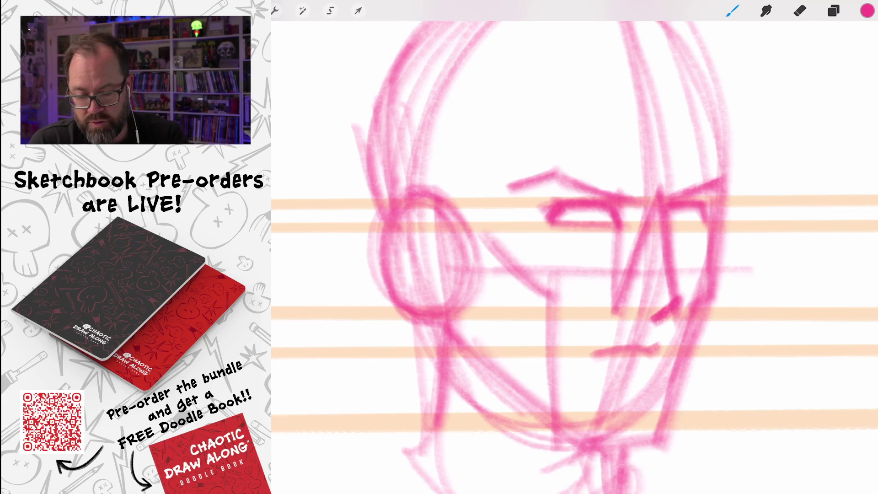
pyautogui.moveTo(659, 196); pyautogui.dragTo(682, 316)
pyautogui.scroll(-5, 659, 183)
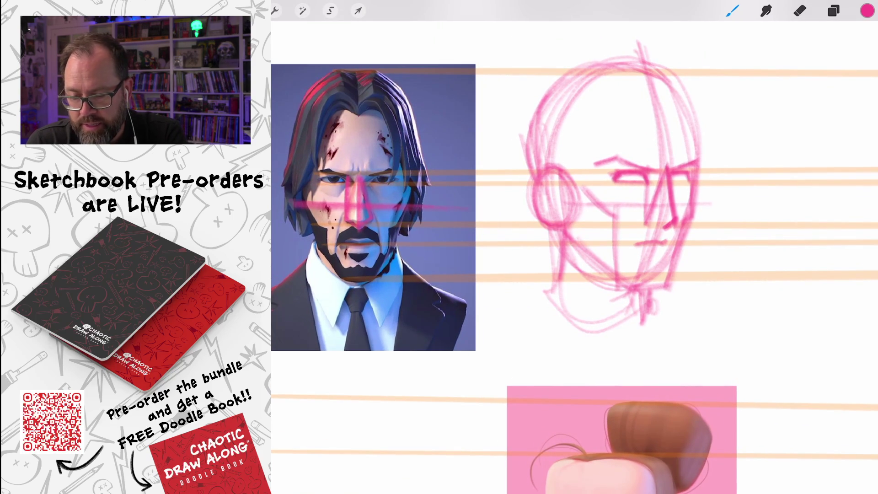
# Step: Carry an eye-level line to the sketch, add forehead planes, the face's left side and ear details
pyautogui.moveTo(448, 116)
pyautogui.mouseDown()
pyautogui.moveTo(666, 114)
pyautogui.moveTo(621, 90)
pyautogui.mouseUp()
pyautogui.moveTo(661, 113)
pyautogui.mouseDown()
pyautogui.moveTo(680, 87)
pyautogui.moveTo(613, 91)
pyautogui.moveTo(597, 190)
pyautogui.mouseUp()
pyautogui.moveTo(613, 87); pyautogui.dragTo(597, 201)
pyautogui.moveTo(606, 106); pyautogui.dragTo(600, 205)
pyautogui.moveTo(613, 85); pyautogui.dragTo(562, 218)
pyautogui.moveTo(620, 78)
pyautogui.mouseDown()
pyautogui.moveTo(551, 211)
pyautogui.moveTo(560, 221)
pyautogui.moveTo(566, 172)
pyautogui.mouseUp()
pyautogui.moveTo(562, 179); pyautogui.dragTo(545, 209)
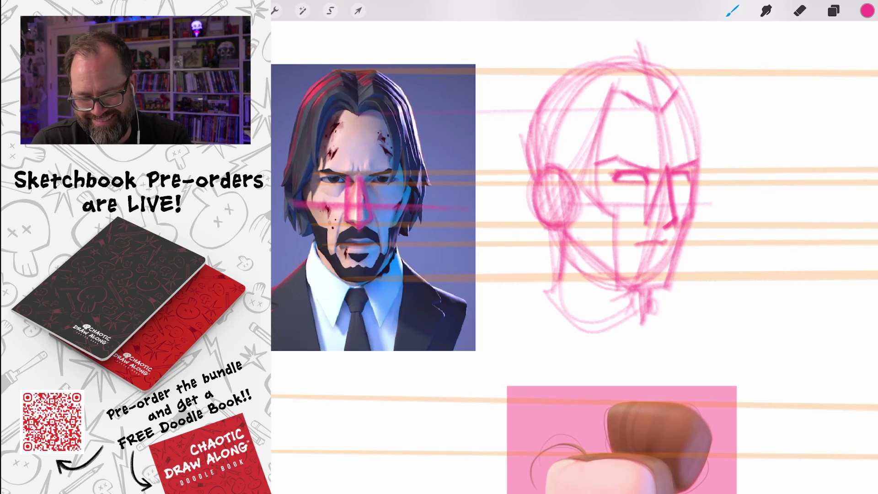
# Step: Define the head's right side, sketch the hair, and stroke down the sketch's left side
pyautogui.moveTo(677, 83)
pyautogui.mouseDown()
pyautogui.moveTo(707, 165)
pyautogui.moveTo(706, 208)
pyautogui.mouseUp()
pyautogui.moveTo(686, 100); pyautogui.dragTo(707, 199)
pyautogui.scroll(3, 575, 192)
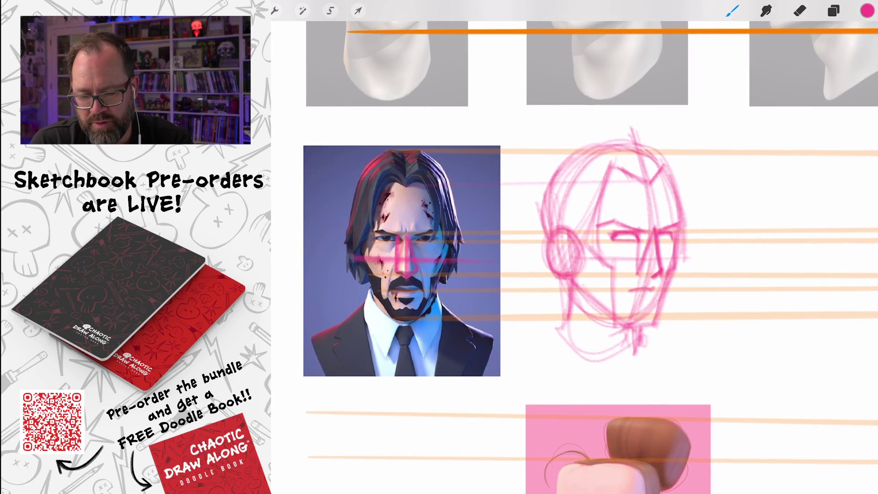
pyautogui.moveTo(615, 126)
pyautogui.mouseDown()
pyautogui.moveTo(652, 185)
pyautogui.moveTo(649, 173)
pyautogui.mouseUp()
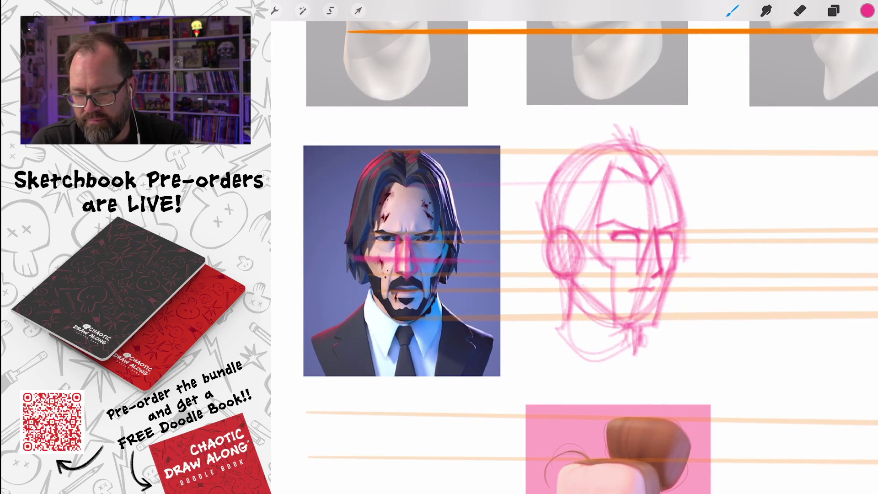
pyautogui.moveTo(551, 185); pyautogui.dragTo(538, 283)
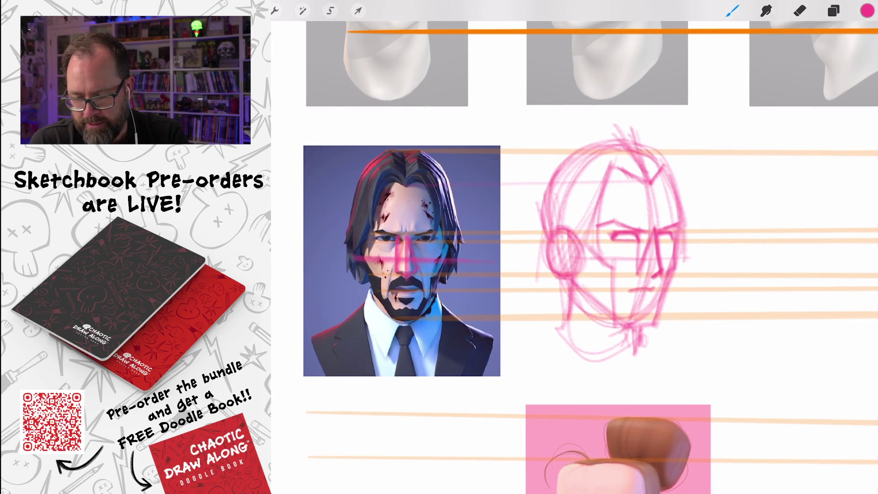
# Step: Draw a diagonal guide across the reference portrait's lower face
pyautogui.scroll(5, 402, 261)
pyautogui.moveTo(569, 238); pyautogui.dragTo(471, 281)
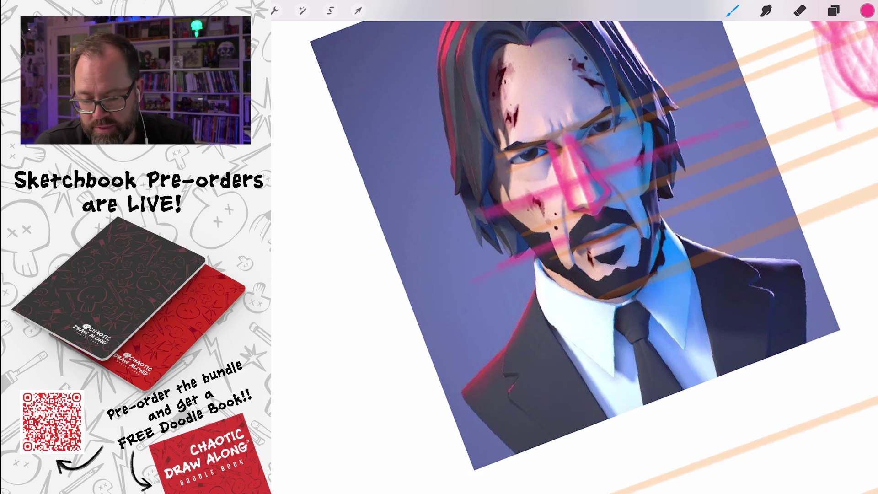
pyautogui.scroll(-5, 577, 247)
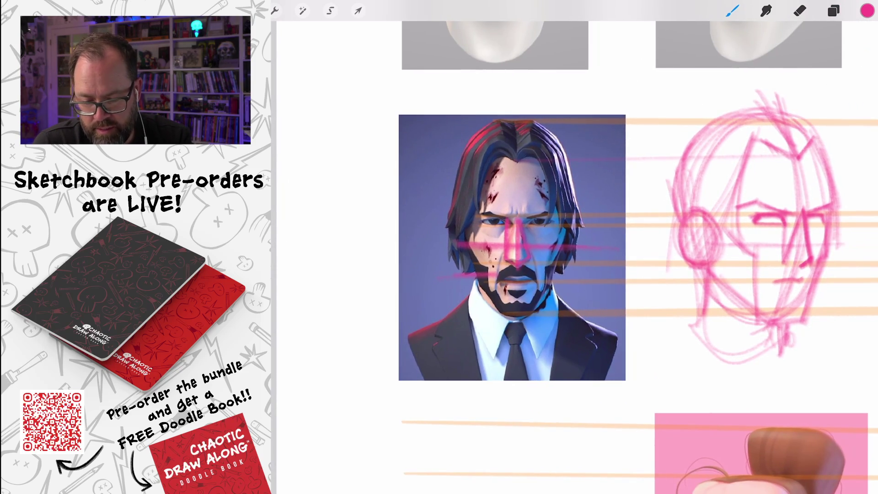
pyautogui.scroll(2, 576, 247)
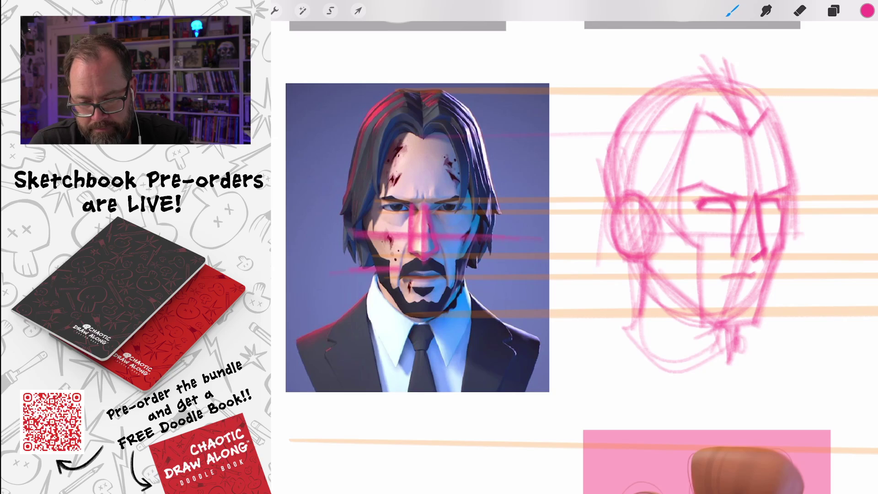
# Step: Draw pink strokes from the brow down the left side of the head sketch
pyautogui.moveTo(692, 110); pyautogui.dragTo(625, 245)
pyautogui.moveTo(617, 128); pyautogui.dragTo(604, 307)
pyautogui.moveTo(615, 163); pyautogui.dragTo(605, 275)
pyautogui.moveTo(613, 181); pyautogui.dragTo(609, 264)
# Step: Sketch and refine the lower-left cheek, jaw and eye lines of the head
pyautogui.moveTo(612, 204); pyautogui.dragTo(593, 292)
pyautogui.moveTo(623, 252)
pyautogui.mouseDown()
pyautogui.moveTo(593, 282)
pyautogui.moveTo(622, 285)
pyautogui.mouseUp()
pyautogui.moveTo(668, 181); pyautogui.dragTo(637, 275)
pyautogui.moveTo(696, 117); pyautogui.dragTo(662, 217)
pyautogui.moveTo(649, 231); pyautogui.dragTo(638, 254)
pyautogui.moveTo(609, 214); pyautogui.dragTo(595, 283)
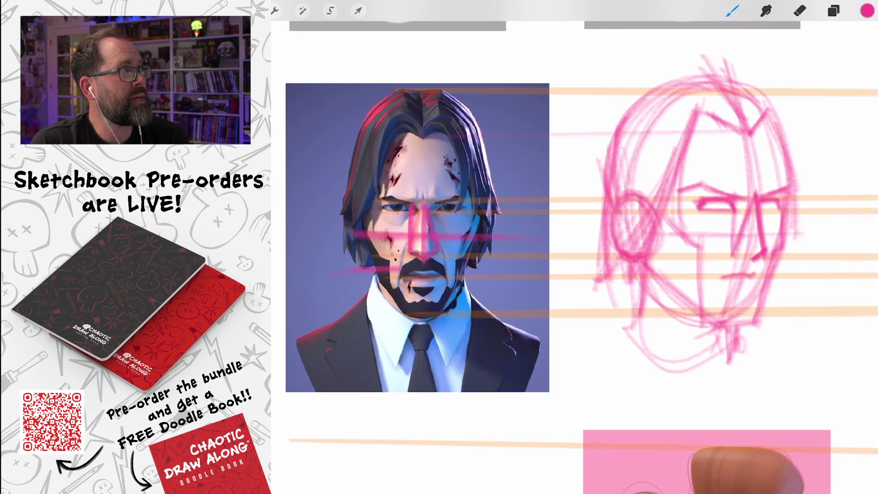
pyautogui.scroll(-2, 574, 256)
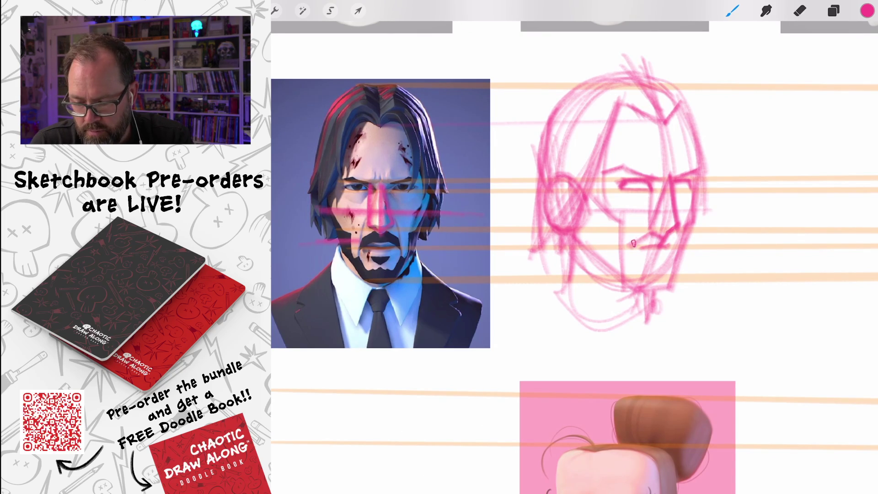
# Step: Draw the mustache, mouth and chin lines on the pink head sketch
pyautogui.moveTo(625, 249)
pyautogui.mouseDown()
pyautogui.moveTo(682, 245)
pyautogui.moveTo(641, 252)
pyautogui.moveTo(632, 268)
pyautogui.mouseUp()
pyautogui.moveTo(685, 239); pyautogui.dragTo(679, 257)
pyautogui.moveTo(625, 263)
pyautogui.mouseDown()
pyautogui.moveTo(638, 293)
pyautogui.moveTo(677, 289)
pyautogui.moveTo(676, 271)
pyautogui.moveTo(654, 282)
pyautogui.moveTo(677, 289)
pyautogui.moveTo(647, 259)
pyautogui.moveTo(667, 267)
pyautogui.mouseUp()
# Step: Darken and hatch shading on the left cheek and jaw, and mark the chin
pyautogui.moveTo(571, 183); pyautogui.dragTo(583, 243)
pyautogui.moveTo(576, 198)
pyautogui.mouseDown()
pyautogui.moveTo(590, 257)
pyautogui.moveTo(621, 278)
pyautogui.mouseUp()
pyautogui.moveTo(586, 240); pyautogui.dragTo(620, 277)
pyautogui.moveTo(585, 205)
pyautogui.mouseDown()
pyautogui.moveTo(612, 242)
pyautogui.moveTo(619, 234)
pyautogui.moveTo(609, 271)
pyautogui.mouseUp()
pyautogui.moveTo(608, 235); pyautogui.dragTo(621, 279)
pyautogui.moveTo(586, 207)
pyautogui.mouseDown()
pyautogui.moveTo(615, 267)
pyautogui.moveTo(595, 255)
pyautogui.mouseUp()
pyautogui.moveTo(590, 225); pyautogui.dragTo(621, 289)
pyautogui.moveTo(677, 266); pyautogui.dragTo(674, 296)
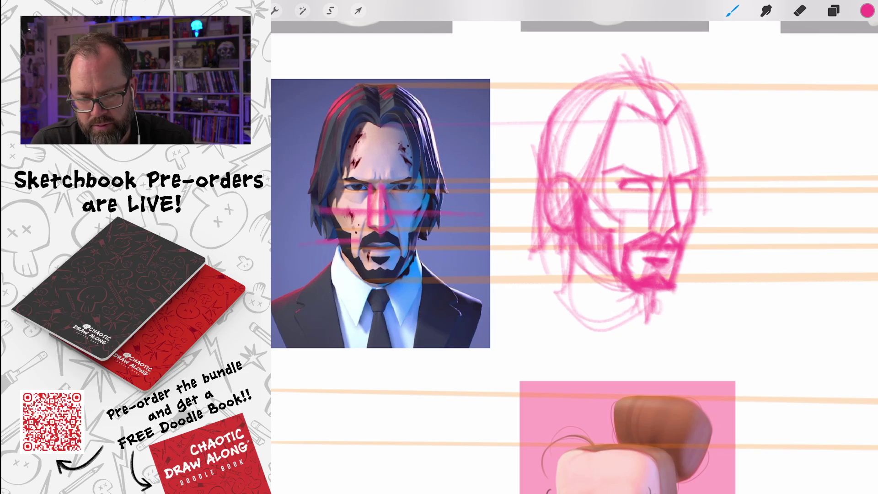
# Step: Erase lines around the eye area, undoing one stroke and erasing thin gaps again
pyautogui.click(799, 10)
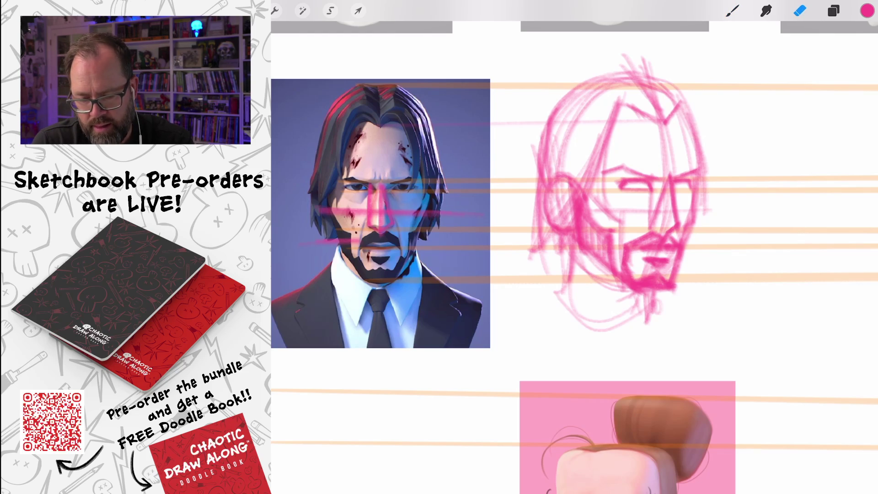
pyautogui.moveTo(649, 185); pyautogui.dragTo(692, 213)
pyautogui.hotkey('ctrl', 'z')
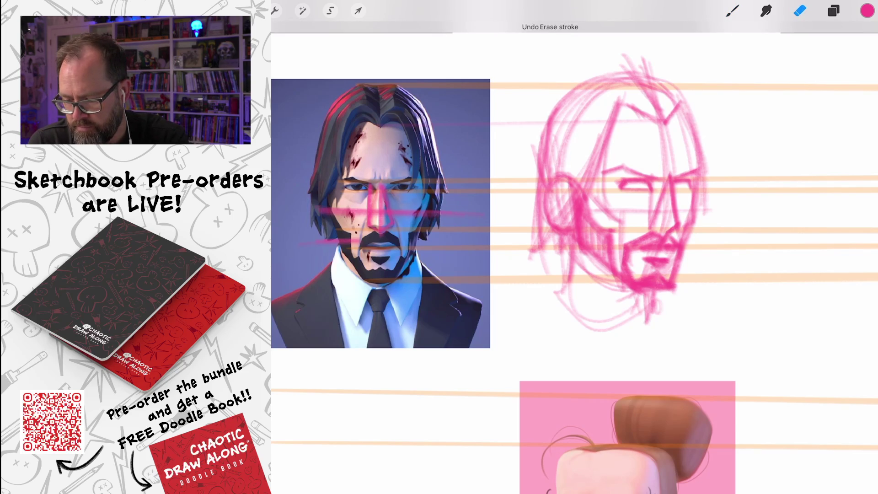
pyautogui.moveTo(661, 184)
pyautogui.mouseDown()
pyautogui.moveTo(654, 224)
pyautogui.moveTo(666, 222)
pyautogui.mouseUp()
# Step: Back on the pink brush, draw the nose, cheek line and nose base
pyautogui.press('b')
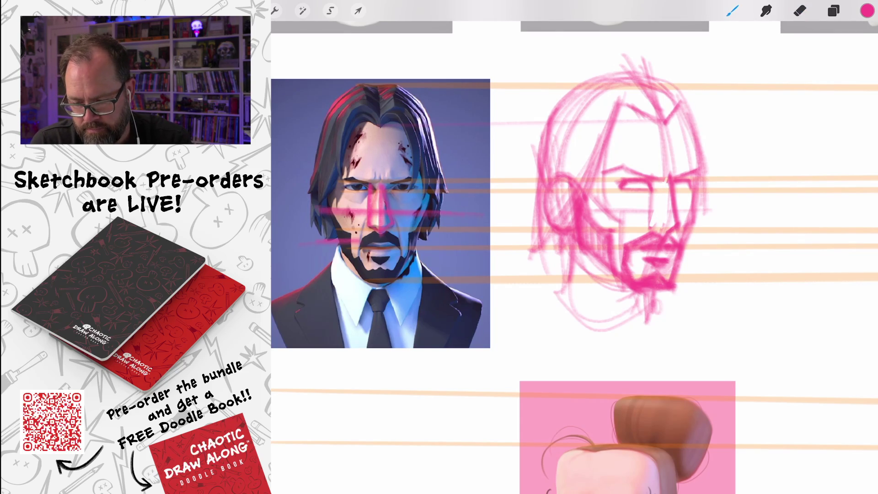
pyautogui.moveTo(669, 180)
pyautogui.mouseDown()
pyautogui.moveTo(676, 226)
pyautogui.moveTo(663, 233)
pyautogui.moveTo(654, 229)
pyautogui.moveTo(660, 163)
pyautogui.moveTo(669, 171)
pyautogui.moveTo(615, 184)
pyautogui.moveTo(625, 189)
pyautogui.moveTo(617, 174)
pyautogui.mouseUp()
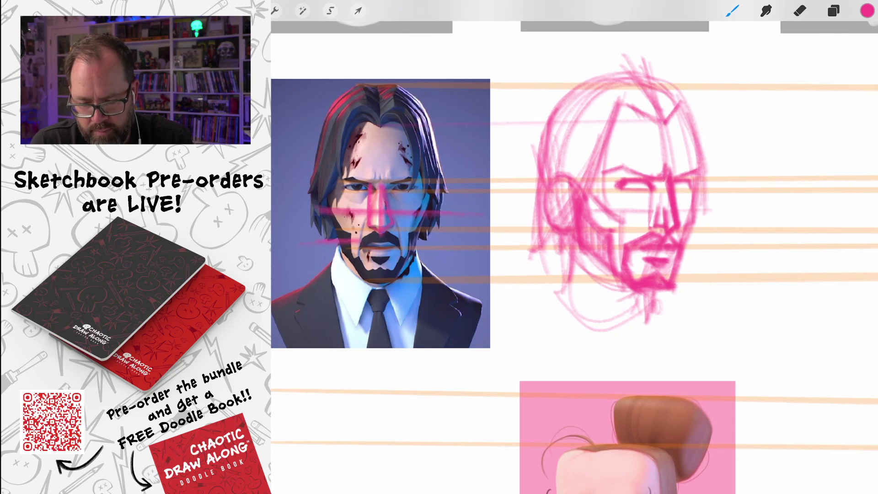
pyautogui.moveTo(654, 198); pyautogui.dragTo(628, 208)
# Step: Darken the right temple, cheek, jawline and chin, then the left cheek and jaw
pyautogui.moveTo(695, 196)
pyautogui.mouseDown()
pyautogui.moveTo(707, 167)
pyautogui.moveTo(693, 195)
pyautogui.moveTo(696, 126)
pyautogui.mouseUp()
pyautogui.moveTo(699, 162); pyautogui.dragTo(687, 101)
pyautogui.moveTo(701, 181)
pyautogui.mouseDown()
pyautogui.moveTo(699, 202)
pyautogui.moveTo(705, 174)
pyautogui.moveTo(679, 274)
pyautogui.mouseUp()
pyautogui.moveTo(689, 231)
pyautogui.mouseDown()
pyautogui.moveTo(675, 297)
pyautogui.moveTo(636, 296)
pyautogui.mouseUp()
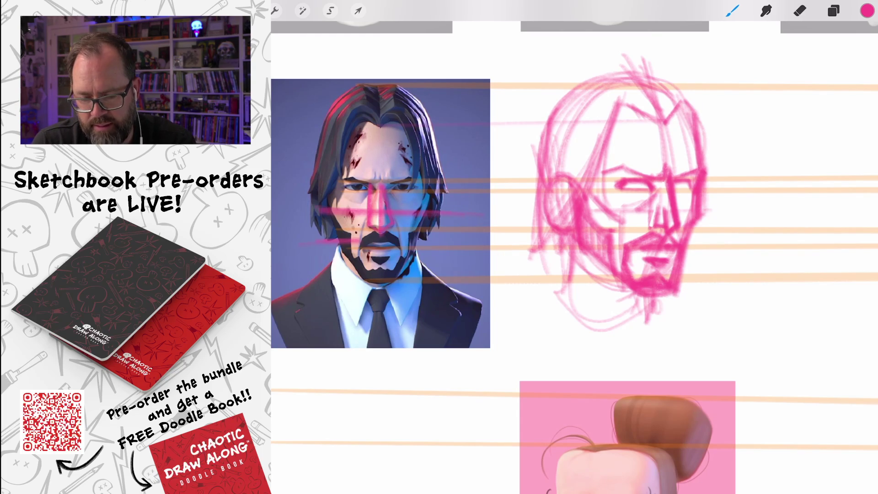
pyautogui.moveTo(571, 196); pyautogui.dragTo(573, 218)
pyautogui.moveTo(570, 224); pyautogui.dragTo(620, 280)
pyautogui.scroll(-3, 575, 247)
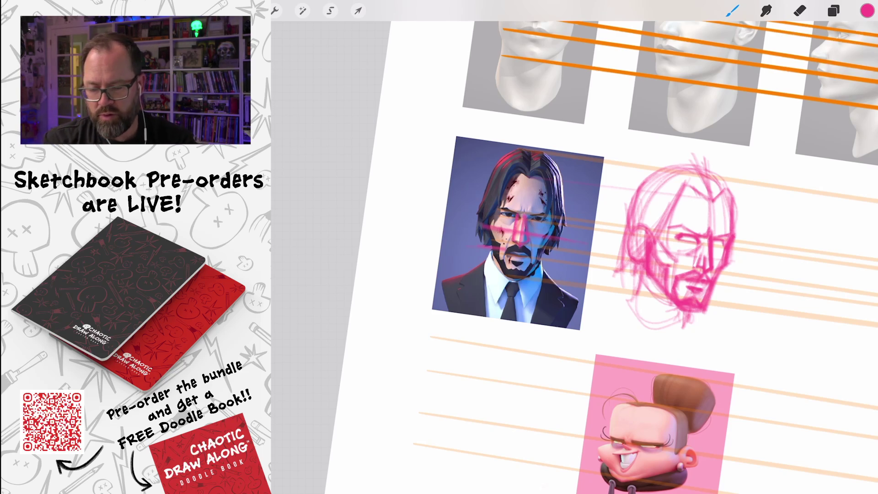
pyautogui.scroll(-5, 571, 256)
pyautogui.scroll(10, 572, 284)
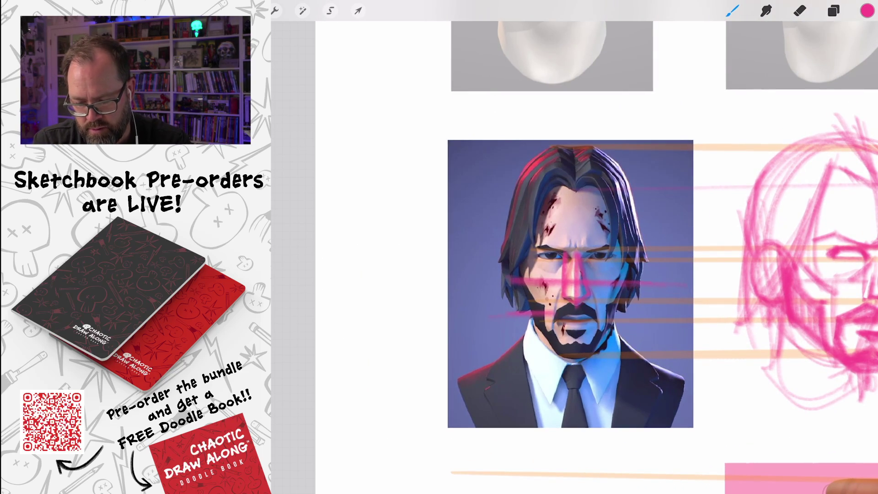
# Step: Trace the jaw and both face sides on the reference portrait in pink
pyautogui.moveTo(504, 242); pyautogui.dragTo(559, 353)
pyautogui.moveTo(515, 284); pyautogui.dragTo(560, 362)
pyautogui.moveTo(644, 256); pyautogui.dragTo(589, 355)
pyautogui.moveTo(638, 261); pyautogui.dragTo(593, 357)
# Step: Outline the reference portrait's hair, including its right side
pyautogui.moveTo(567, 147)
pyautogui.mouseDown()
pyautogui.moveTo(502, 261)
pyautogui.moveTo(505, 252)
pyautogui.mouseUp()
pyautogui.moveTo(616, 183); pyautogui.dragTo(638, 245)
pyautogui.moveTo(605, 153); pyautogui.dragTo(644, 263)
pyautogui.moveTo(611, 179); pyautogui.dragTo(636, 244)
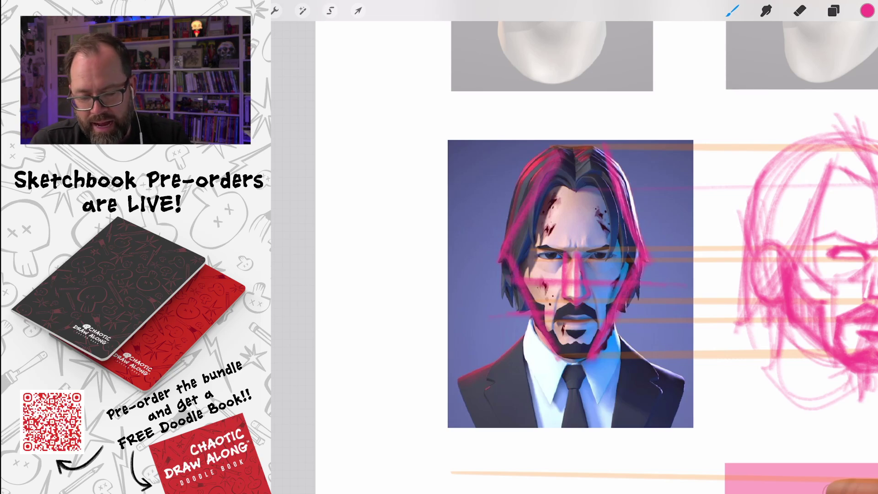
pyautogui.scroll(-5, 575, 247)
pyautogui.scroll(5, 574, 247)
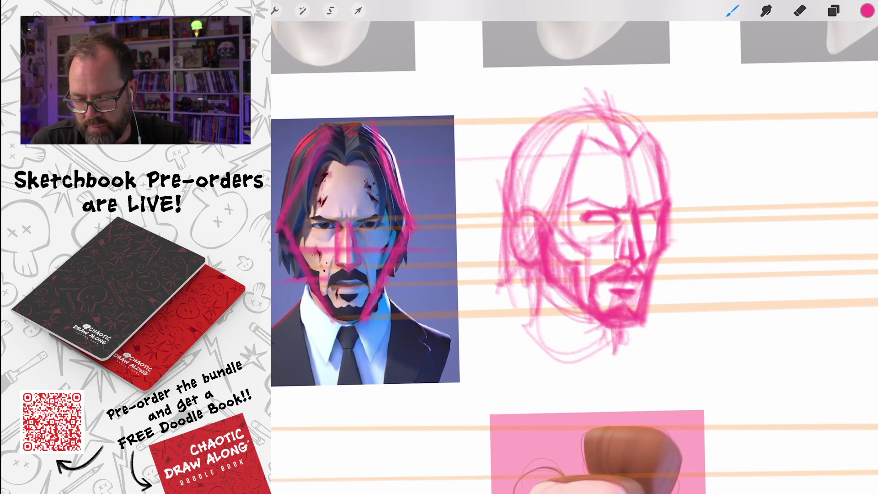
# Step: Strengthen the left jaw, chin line, right brow, and the head's top and right outline
pyautogui.moveTo(536, 269); pyautogui.dragTo(528, 327)
pyautogui.moveTo(617, 322)
pyautogui.mouseDown()
pyautogui.moveTo(623, 357)
pyautogui.moveTo(640, 367)
pyautogui.mouseUp()
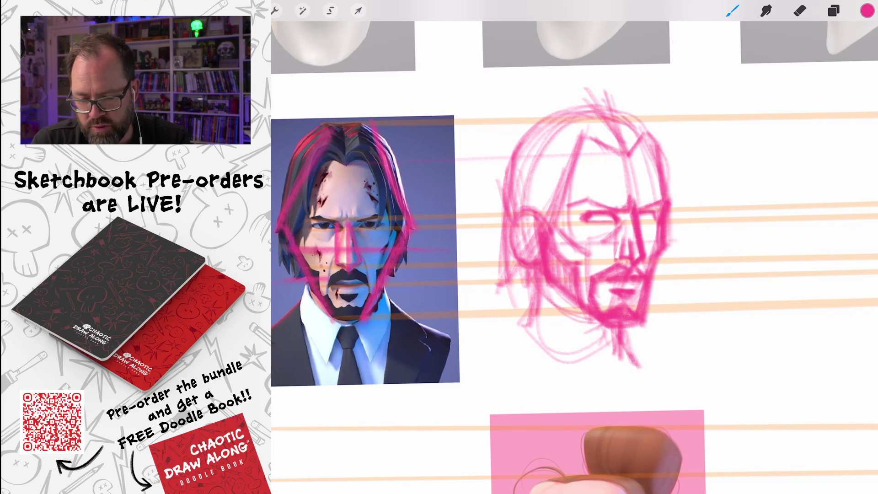
pyautogui.moveTo(638, 208); pyautogui.dragTo(659, 201)
pyautogui.moveTo(645, 131); pyautogui.dragTo(668, 198)
pyautogui.moveTo(636, 138); pyautogui.dragTo(627, 163)
pyautogui.moveTo(614, 115); pyautogui.dragTo(671, 231)
pyautogui.moveTo(665, 155); pyautogui.dragTo(671, 239)
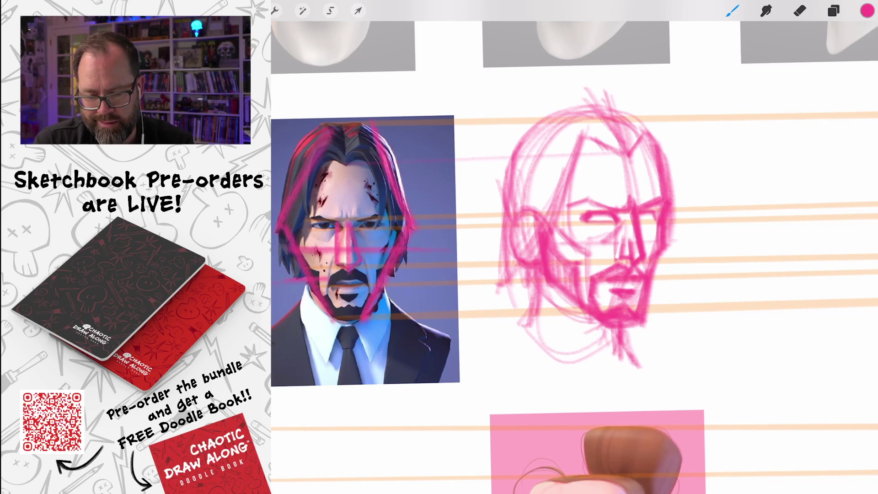
pyautogui.moveTo(659, 130)
pyautogui.mouseDown()
pyautogui.moveTo(675, 235)
pyautogui.moveTo(677, 192)
pyautogui.mouseUp()
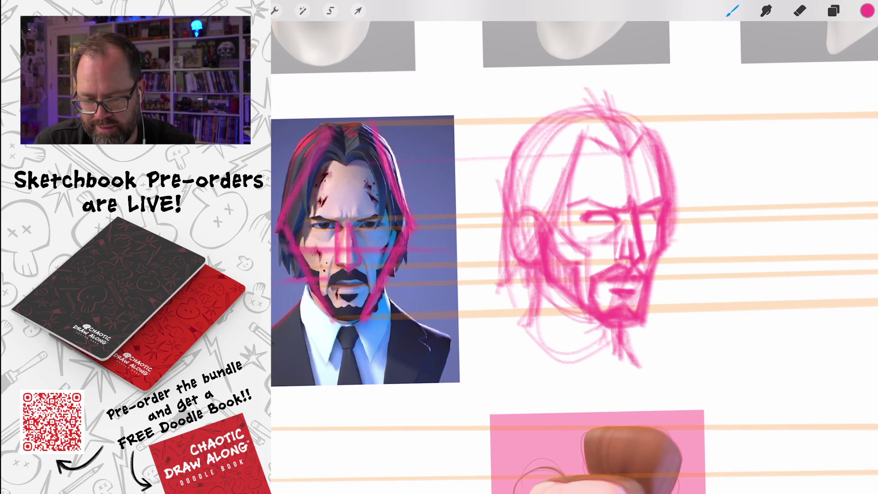
pyautogui.moveTo(625, 120); pyautogui.dragTo(606, 150)
# Step: Add darker hair strokes from the crown down the left side, plus left eyebrow and jaw
pyautogui.moveTo(623, 118)
pyautogui.mouseDown()
pyautogui.moveTo(556, 165)
pyautogui.moveTo(555, 204)
pyautogui.mouseUp()
pyautogui.moveTo(586, 109)
pyautogui.mouseDown()
pyautogui.moveTo(539, 214)
pyautogui.moveTo(532, 254)
pyautogui.moveTo(521, 253)
pyautogui.mouseUp()
pyautogui.moveTo(628, 115); pyautogui.dragTo(626, 161)
pyautogui.moveTo(625, 154)
pyautogui.mouseDown()
pyautogui.moveTo(593, 142)
pyautogui.moveTo(561, 210)
pyautogui.mouseUp()
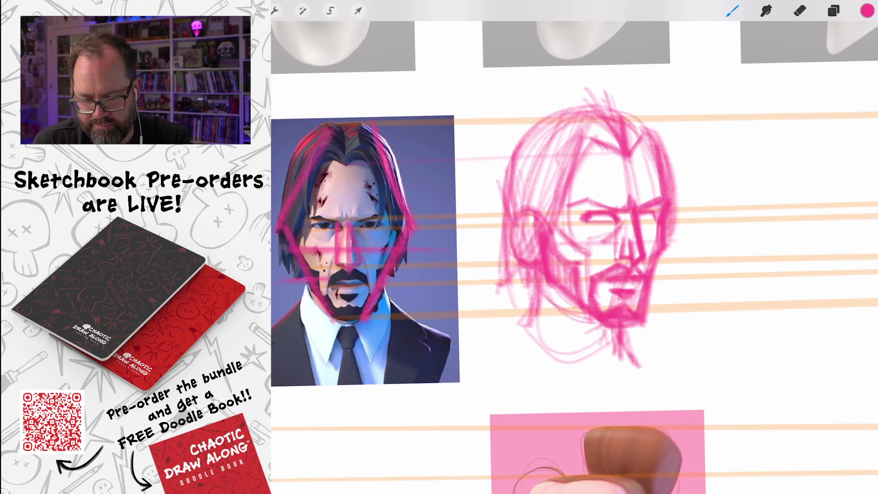
pyautogui.moveTo(599, 205)
pyautogui.mouseDown()
pyautogui.moveTo(584, 192)
pyautogui.moveTo(571, 213)
pyautogui.mouseUp()
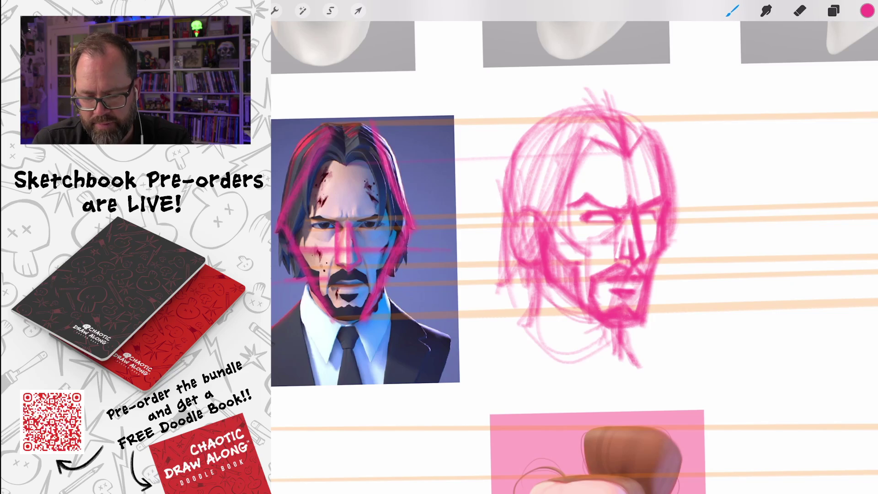
pyautogui.moveTo(547, 273); pyautogui.dragTo(536, 321)
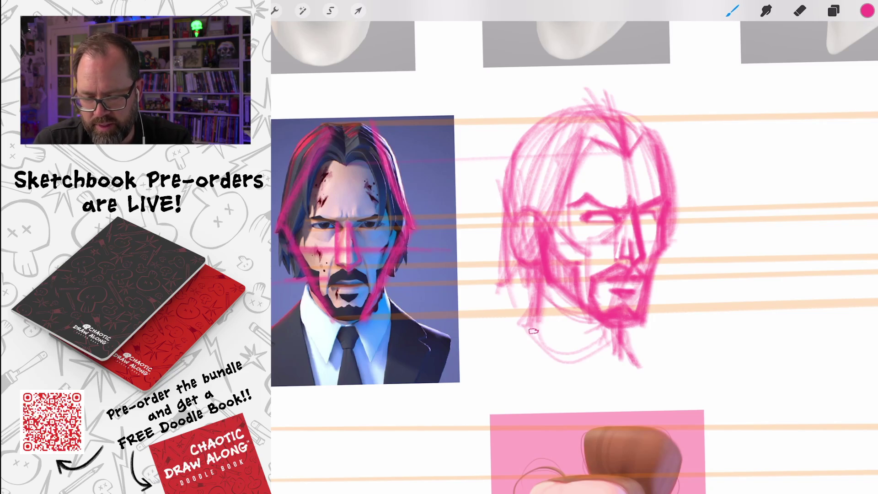
pyautogui.moveTo(521, 206); pyautogui.dragTo(514, 269)
pyautogui.moveTo(575, 137)
pyautogui.mouseDown()
pyautogui.moveTo(533, 256)
pyautogui.moveTo(522, 265)
pyautogui.moveTo(531, 148)
pyautogui.moveTo(506, 256)
pyautogui.mouseUp()
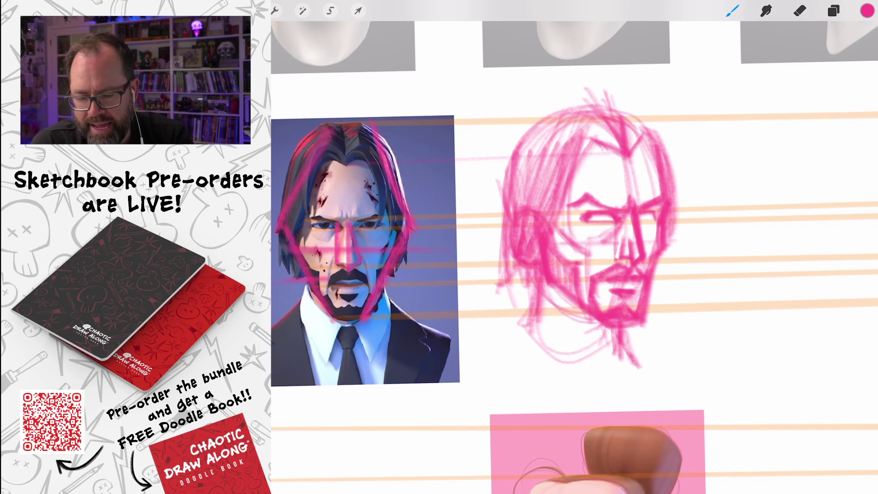
pyautogui.scroll(5, 586, 229)
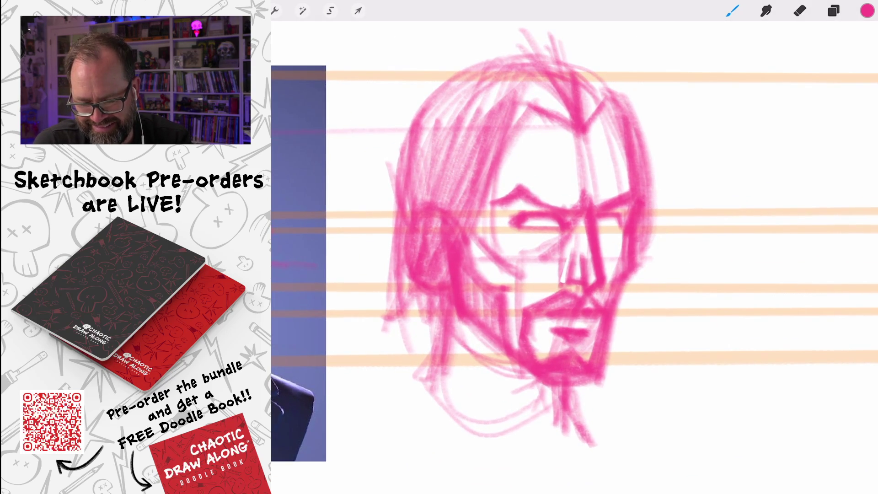
# Step: Move around the canvas to compare the three-quarter head sketch with the reference photo
pyautogui.scroll(1, 575, 247)
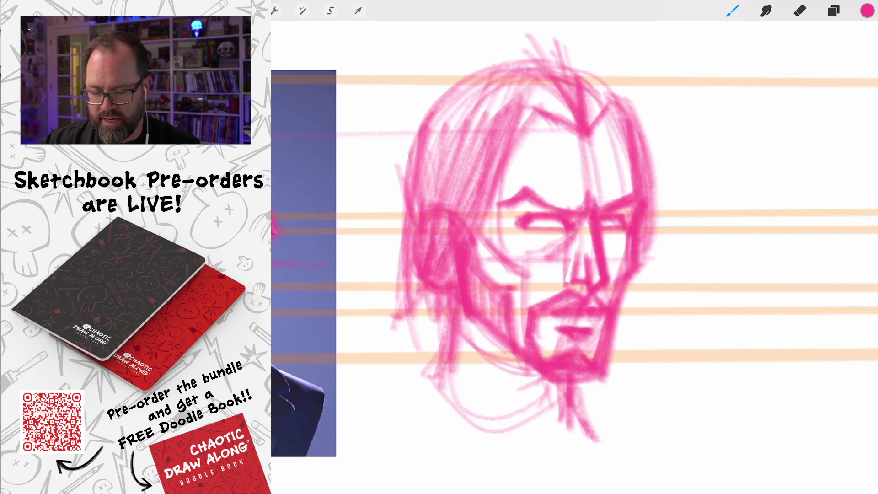
pyautogui.scroll(-5, 572, 256)
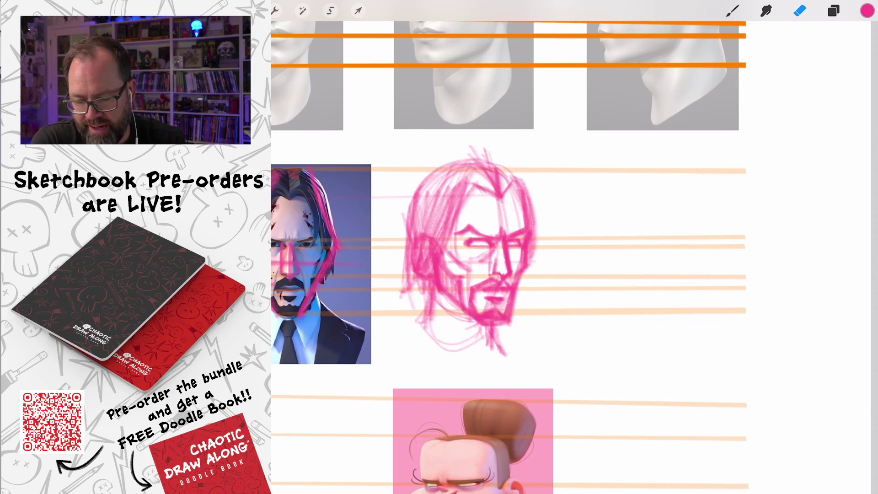
# Step: Darken the right jawline and the right edge of the hair and face, then review the page
pyautogui.scroll(3, 458, 229)
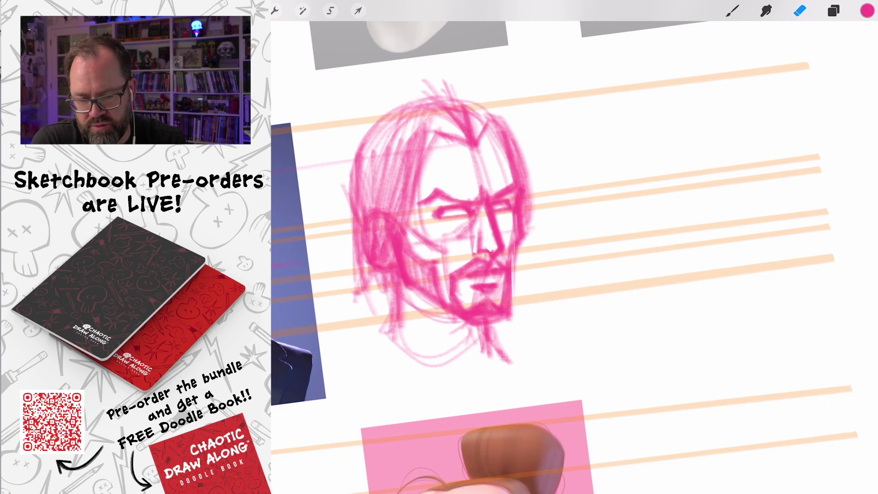
pyautogui.moveTo(511, 247); pyautogui.dragTo(515, 321)
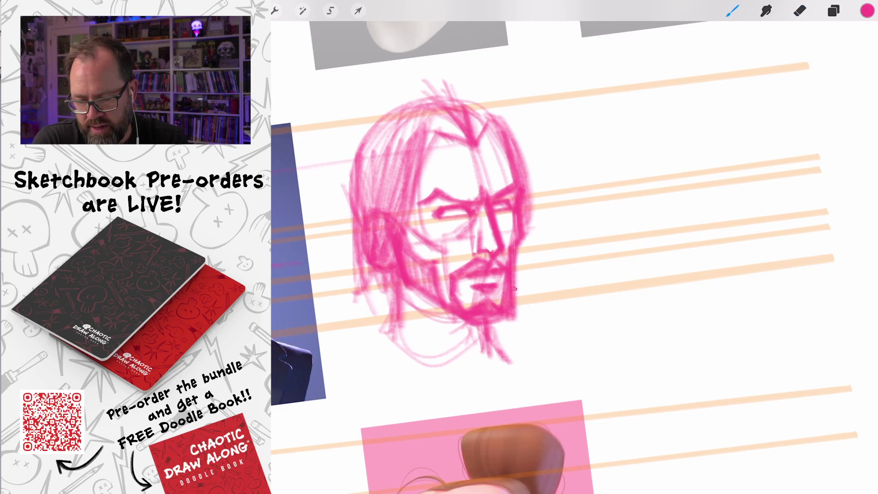
pyautogui.moveTo(503, 119); pyautogui.dragTo(531, 229)
pyautogui.moveTo(526, 181); pyautogui.dragTo(536, 247)
pyautogui.moveTo(531, 213); pyautogui.dragTo(548, 247)
pyautogui.scroll(-3, 549, 247)
pyautogui.scroll(-2, 503, 247)
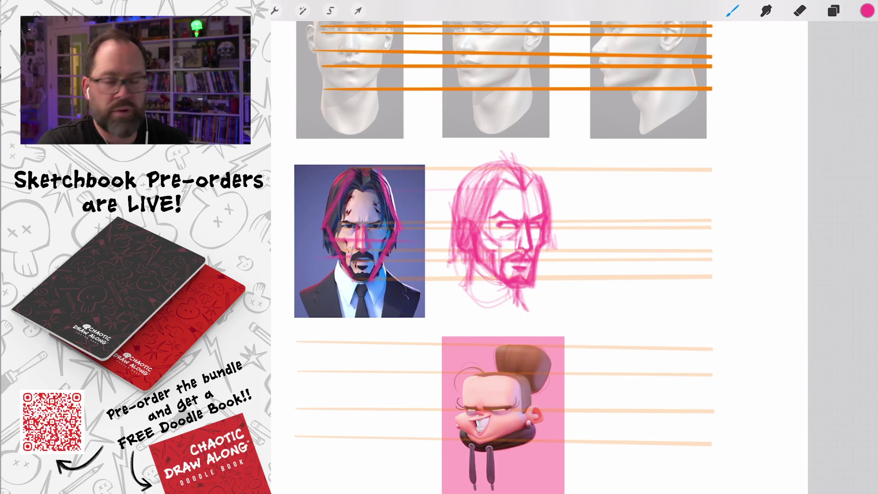
pyautogui.scroll(-2, 503, 256)
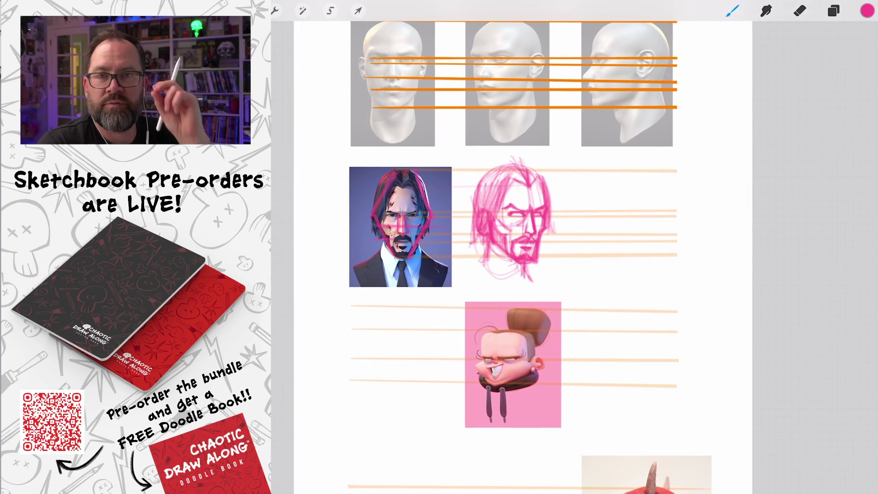
pyautogui.scroll(-3, 521, 247)
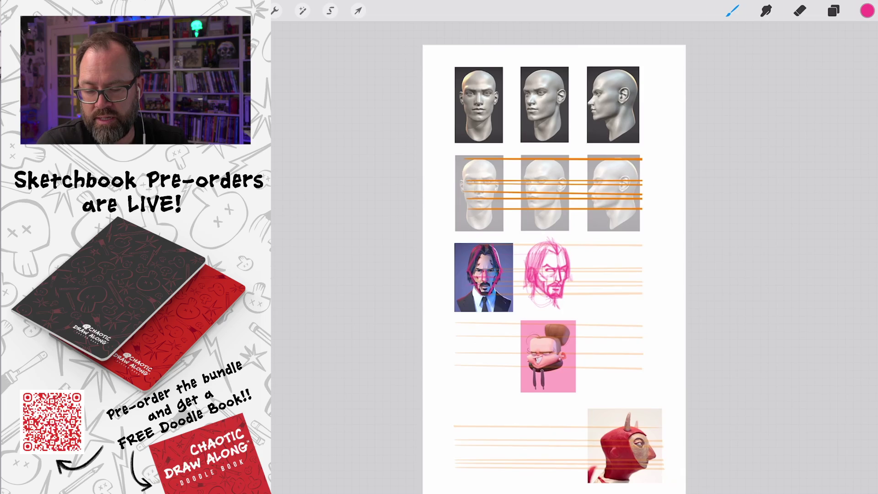
pyautogui.scroll(3, 522, 247)
pyautogui.scroll(1, 517, 155)
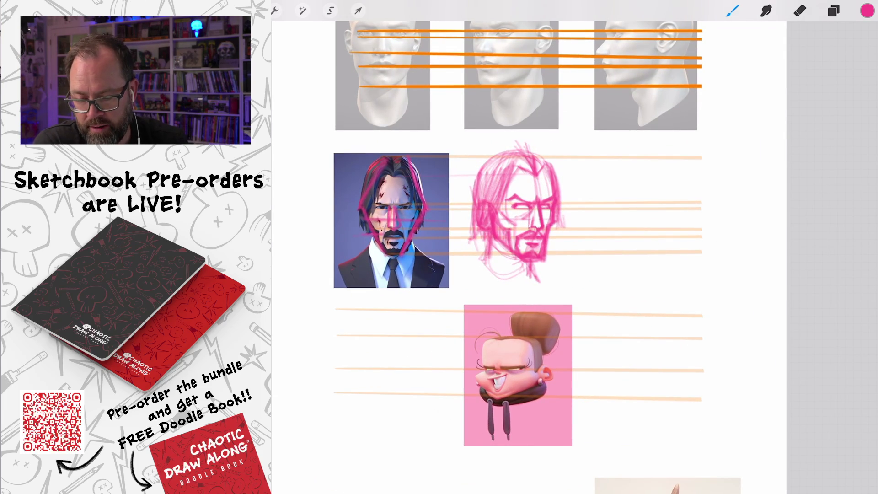
# Step: Rough in the profile head oval to the right and add an ear oval
pyautogui.moveTo(650, 154)
pyautogui.mouseDown()
pyautogui.moveTo(690, 173)
pyautogui.moveTo(622, 229)
pyautogui.moveTo(698, 214)
pyautogui.moveTo(704, 192)
pyautogui.moveTo(681, 253)
pyautogui.mouseUp()
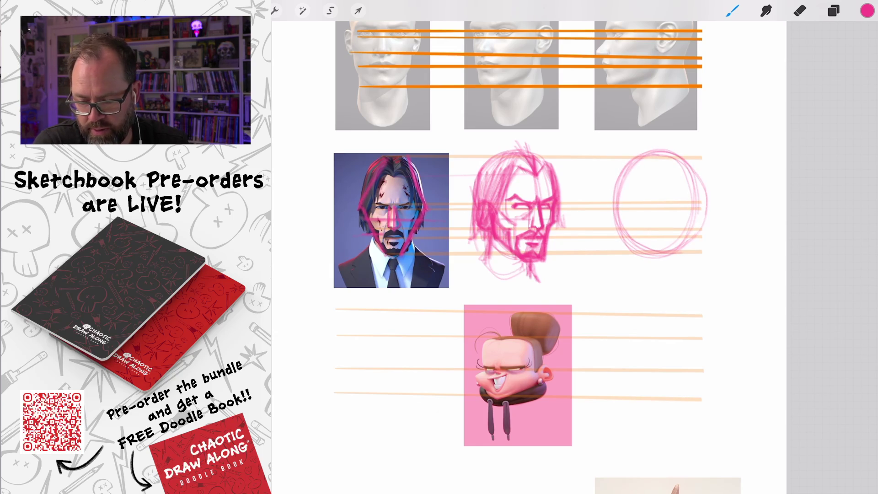
pyautogui.scroll(3, 632, 141)
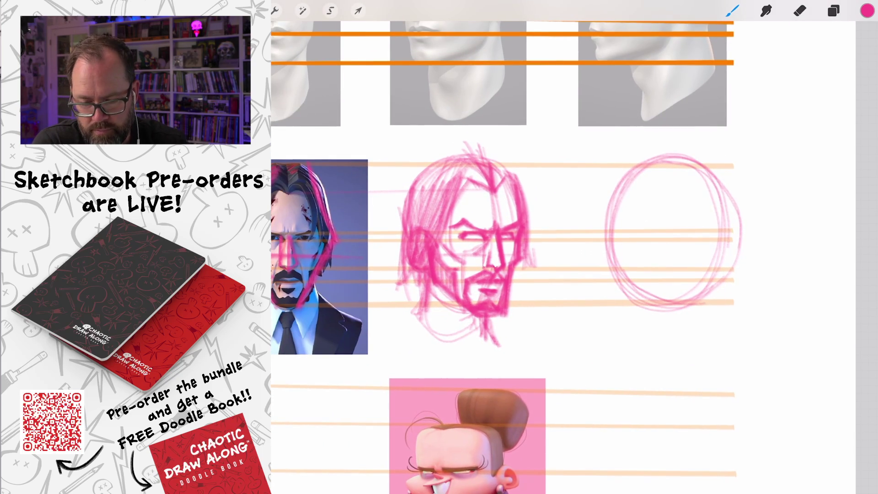
pyautogui.scroll(-1, 512, 256)
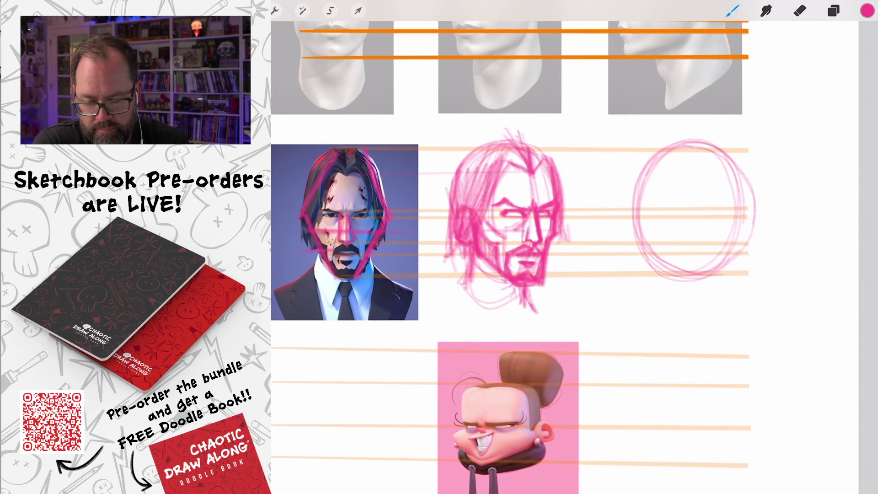
pyautogui.moveTo(668, 144); pyautogui.dragTo(644, 275)
pyautogui.moveTo(734, 209)
pyautogui.mouseDown()
pyautogui.moveTo(711, 238)
pyautogui.moveTo(721, 229)
pyautogui.mouseUp()
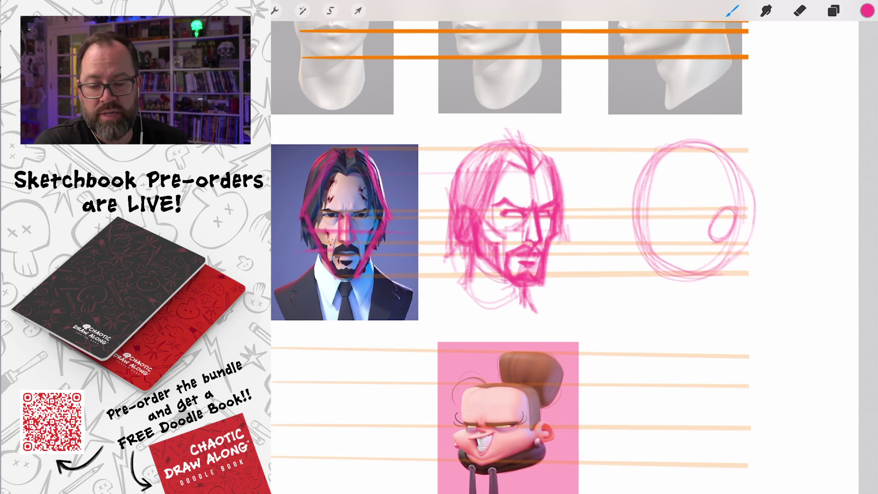
pyautogui.hscroll(5, 565, 256)
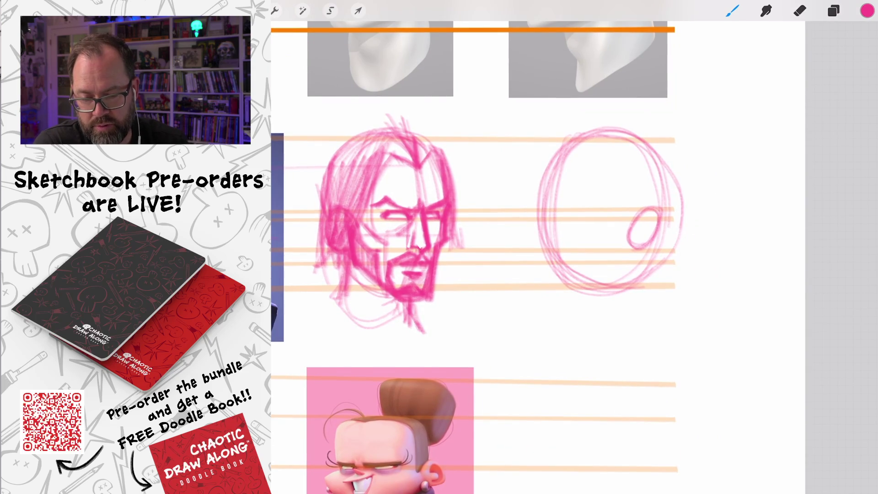
pyautogui.scroll(-5, 485, 256)
pyautogui.scroll(8, 476, 192)
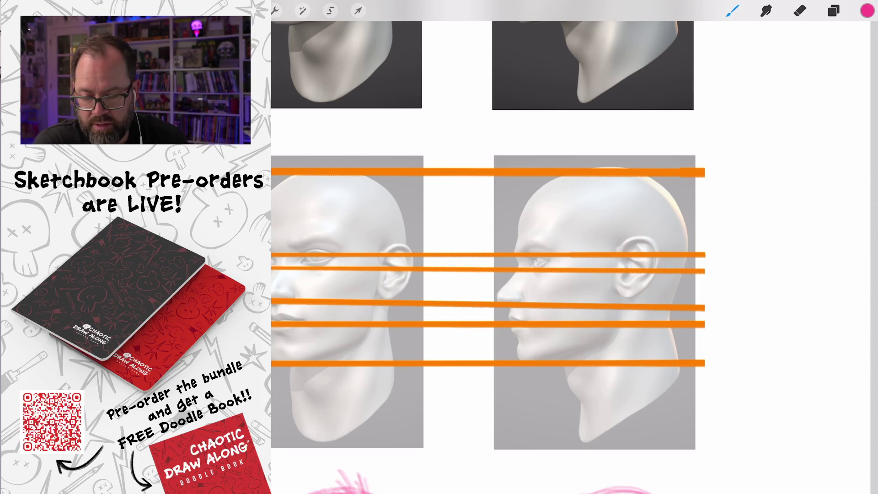
pyautogui.scroll(-5, 571, 247)
pyautogui.scroll(5, 571, 247)
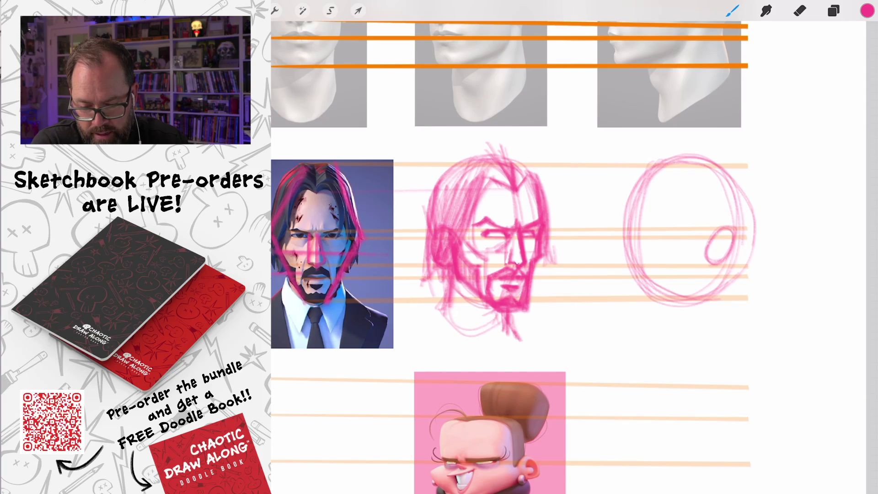
# Step: Draw the profile's face front up to the brow, refine the skull arc, and sketch the lower face
pyautogui.moveTo(634, 235); pyautogui.dragTo(622, 269)
pyautogui.moveTo(634, 237)
pyautogui.mouseDown()
pyautogui.moveTo(627, 231)
pyautogui.moveTo(639, 195)
pyautogui.moveTo(662, 169)
pyautogui.mouseUp()
pyautogui.moveTo(760, 208)
pyautogui.mouseDown()
pyautogui.moveTo(746, 238)
pyautogui.moveTo(750, 174)
pyautogui.moveTo(700, 160)
pyautogui.moveTo(636, 193)
pyautogui.mouseUp()
pyautogui.moveTo(728, 158); pyautogui.dragTo(635, 229)
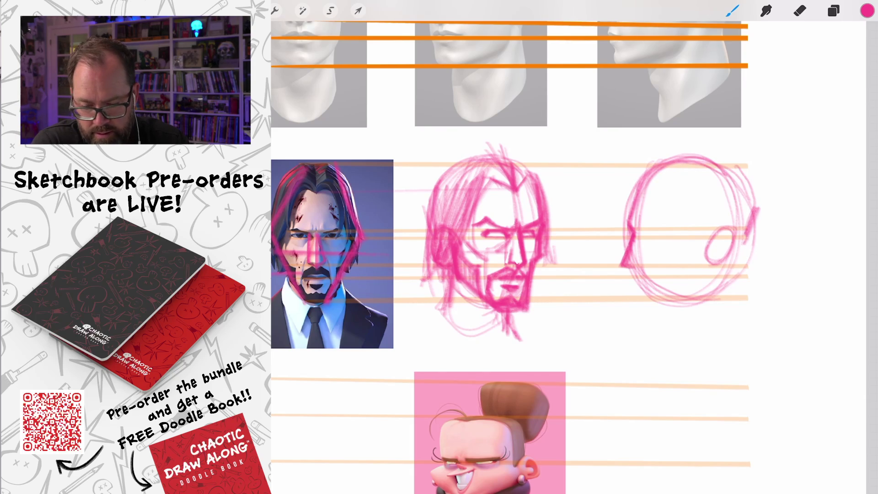
pyautogui.moveTo(633, 262); pyautogui.dragTo(639, 280)
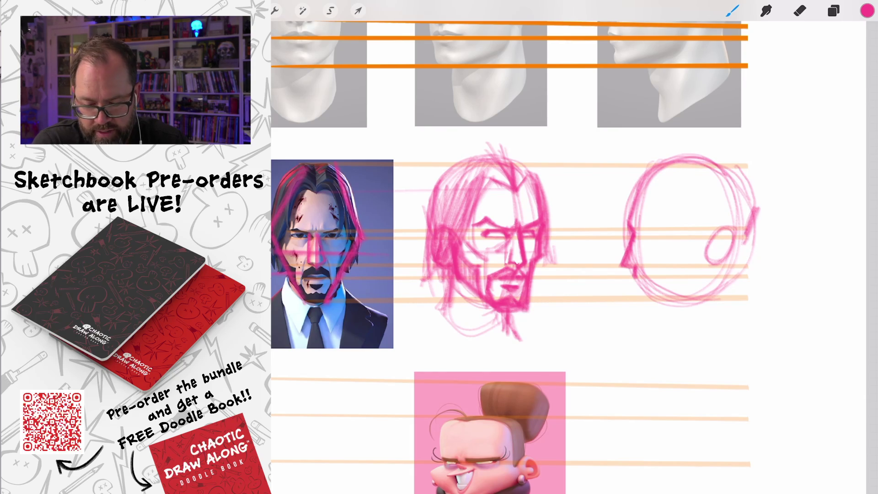
# Step: Restate the ear, draw the jawline to the chin and neck, and build up the back of the head
pyautogui.moveTo(728, 227)
pyautogui.mouseDown()
pyautogui.moveTo(714, 232)
pyautogui.moveTo(705, 272)
pyautogui.moveTo(655, 308)
pyautogui.mouseUp()
pyautogui.moveTo(711, 273); pyautogui.dragTo(642, 310)
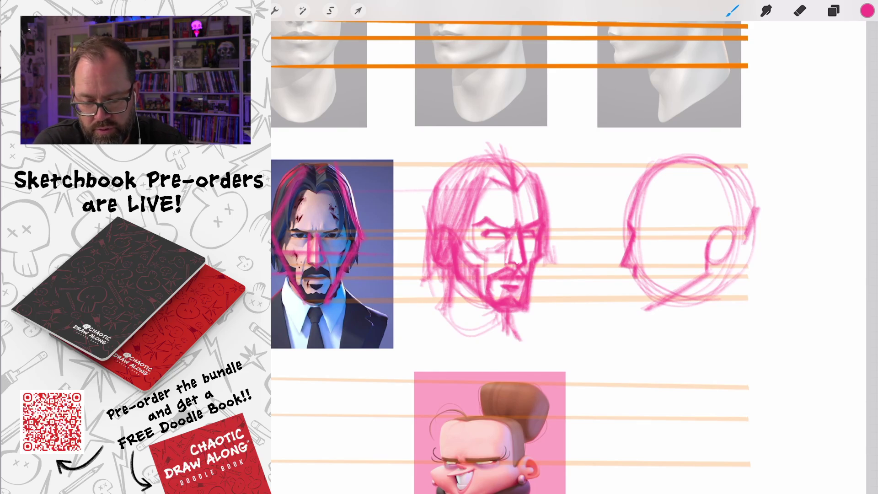
pyautogui.moveTo(635, 275)
pyautogui.mouseDown()
pyautogui.moveTo(633, 315)
pyautogui.moveTo(636, 299)
pyautogui.moveTo(631, 309)
pyautogui.moveTo(680, 299)
pyautogui.moveTo(706, 278)
pyautogui.mouseUp()
pyautogui.moveTo(734, 248)
pyautogui.mouseDown()
pyautogui.moveTo(758, 215)
pyautogui.moveTo(722, 156)
pyautogui.mouseUp()
pyautogui.moveTo(755, 211); pyautogui.dragTo(732, 168)
pyautogui.moveTo(738, 171)
pyautogui.mouseDown()
pyautogui.moveTo(675, 161)
pyautogui.moveTo(640, 195)
pyautogui.mouseUp()
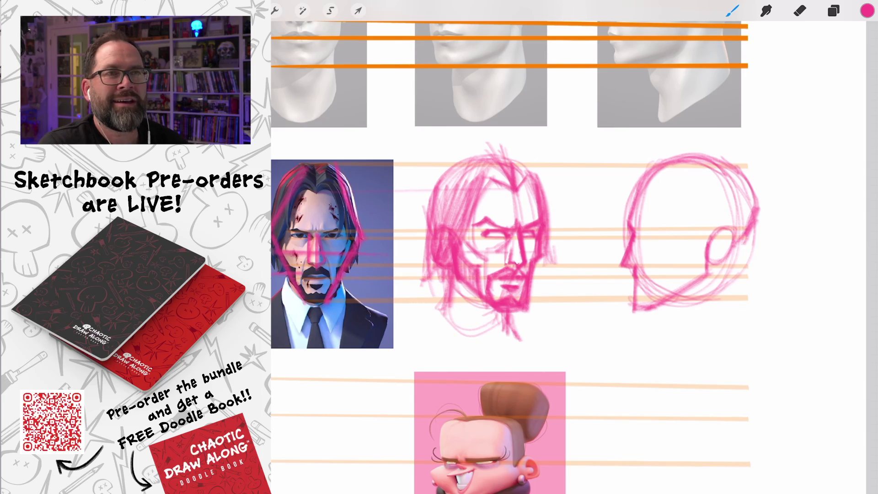
pyautogui.scroll(3, 517, 256)
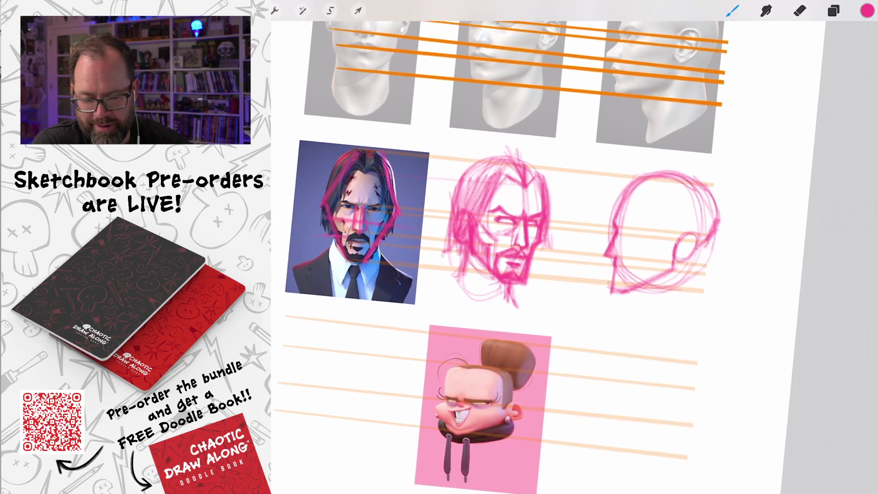
# Step: Redraw the profile's back of head, add neck lines under the jaw, and restate the ear
pyautogui.moveTo(682, 211); pyautogui.dragTo(677, 291)
pyautogui.moveTo(685, 216); pyautogui.dragTo(684, 299)
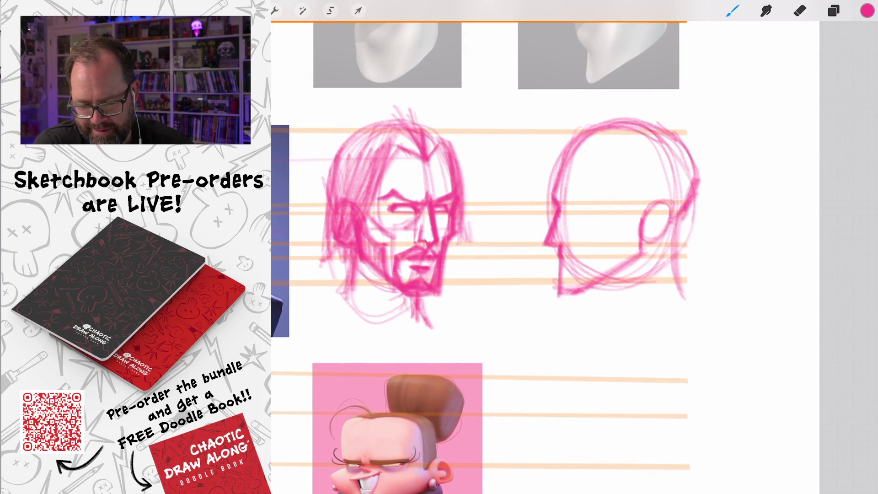
pyautogui.moveTo(609, 279); pyautogui.dragTo(600, 339)
pyautogui.moveTo(559, 261); pyautogui.dragTo(574, 293)
pyautogui.moveTo(672, 197)
pyautogui.mouseDown()
pyautogui.moveTo(643, 219)
pyautogui.moveTo(644, 246)
pyautogui.mouseUp()
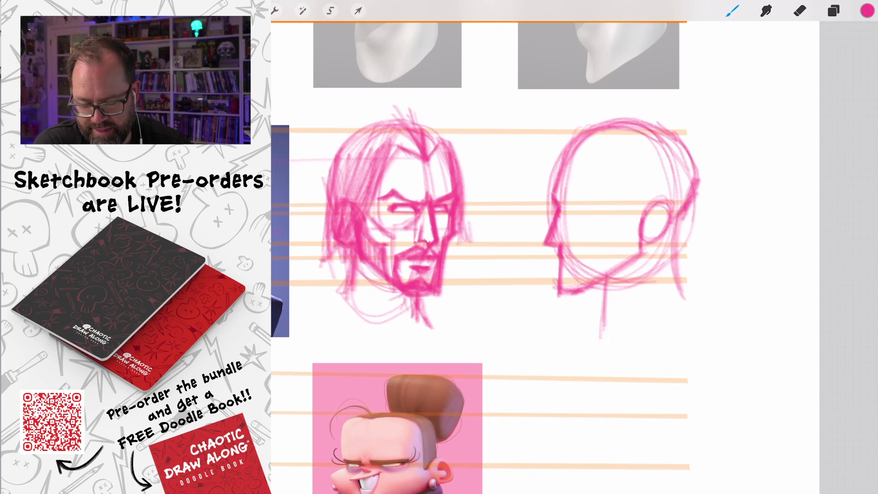
pyautogui.scroll(-3, 526, 247)
pyautogui.scroll(4, 526, 247)
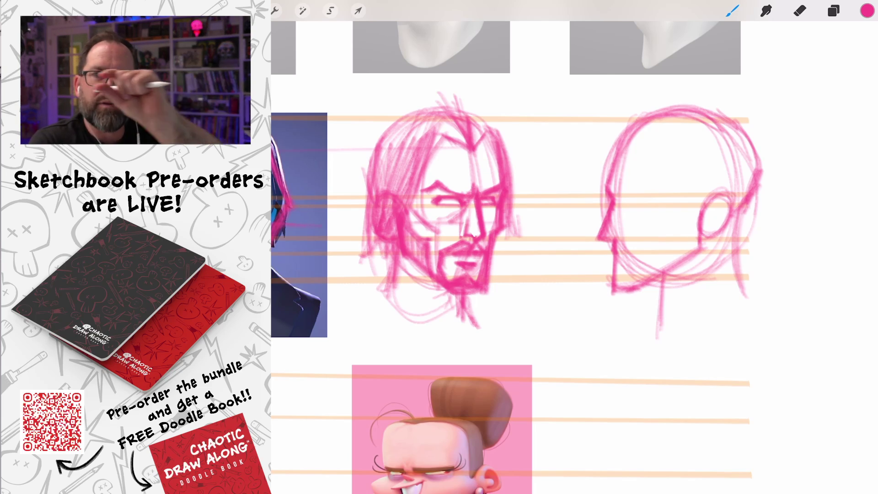
pyautogui.scroll(2, 517, 252)
pyautogui.scroll(5, 574, 247)
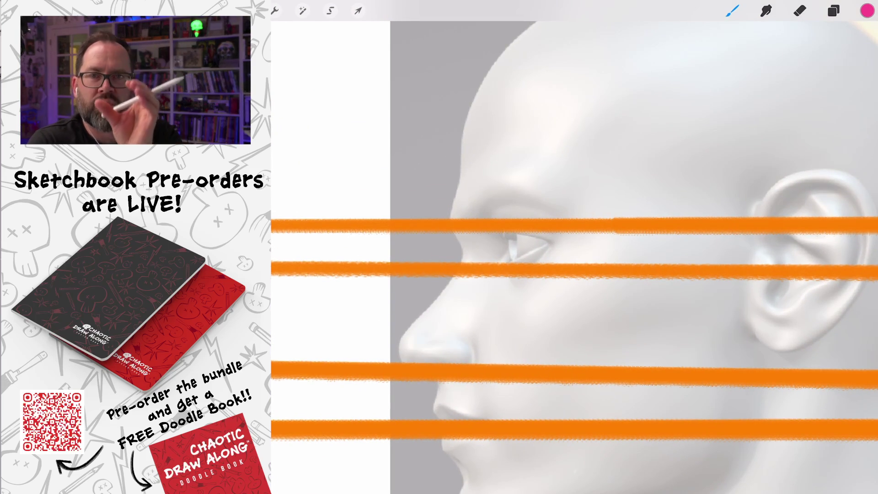
# Step: Draw the profile's eye, mouth, chin and upper lip line
pyautogui.scroll(-5, 574, 247)
pyautogui.scroll(-5, 574, 247)
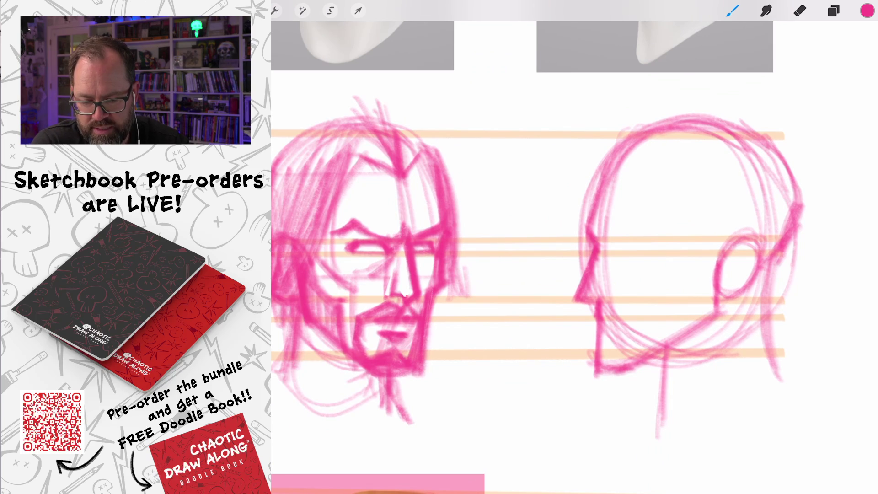
pyautogui.moveTo(618, 241); pyautogui.dragTo(655, 248)
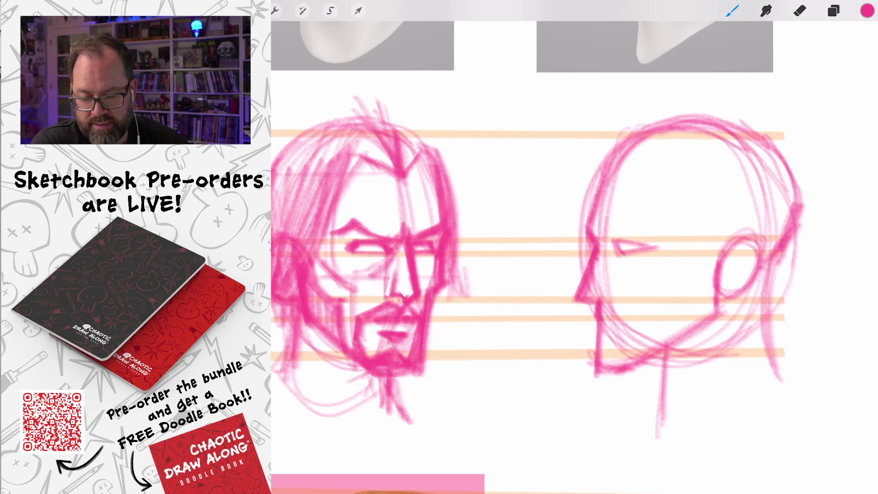
pyautogui.moveTo(594, 302)
pyautogui.mouseDown()
pyautogui.moveTo(613, 298)
pyautogui.moveTo(606, 270)
pyautogui.mouseUp()
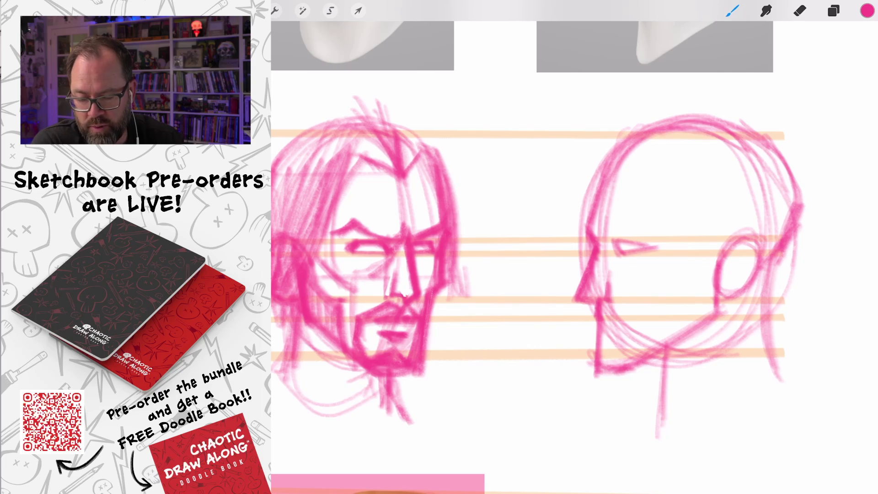
pyautogui.moveTo(610, 299)
pyautogui.mouseDown()
pyautogui.moveTo(649, 311)
pyautogui.moveTo(640, 323)
pyautogui.moveTo(606, 315)
pyautogui.moveTo(609, 304)
pyautogui.moveTo(622, 315)
pyautogui.moveTo(602, 326)
pyautogui.moveTo(642, 322)
pyautogui.moveTo(598, 366)
pyautogui.moveTo(638, 353)
pyautogui.mouseUp()
# Step: Darken the profile's jaw down to the chin and hatch beard shading along it
pyautogui.moveTo(744, 236); pyautogui.dragTo(674, 296)
pyautogui.moveTo(715, 271)
pyautogui.mouseDown()
pyautogui.moveTo(672, 298)
pyautogui.moveTo(683, 295)
pyautogui.moveTo(675, 336)
pyautogui.mouseUp()
pyautogui.moveTo(680, 302); pyautogui.dragTo(643, 350)
pyautogui.moveTo(682, 287)
pyautogui.mouseDown()
pyautogui.moveTo(685, 329)
pyautogui.moveTo(704, 274)
pyautogui.mouseUp()
pyautogui.moveTo(695, 325)
pyautogui.mouseDown()
pyautogui.moveTo(721, 276)
pyautogui.moveTo(636, 356)
pyautogui.mouseUp()
pyautogui.moveTo(678, 337)
pyautogui.mouseDown()
pyautogui.moveTo(612, 366)
pyautogui.moveTo(598, 350)
pyautogui.moveTo(603, 373)
pyautogui.mouseUp()
# Step: Draw the eyebrow above the profile's eye and small strokes along the forehead
pyautogui.moveTo(615, 244)
pyautogui.mouseDown()
pyautogui.moveTo(652, 218)
pyautogui.moveTo(684, 229)
pyautogui.mouseUp()
pyautogui.moveTo(611, 157); pyautogui.dragTo(593, 237)
pyautogui.scroll(-3, 628, 228)
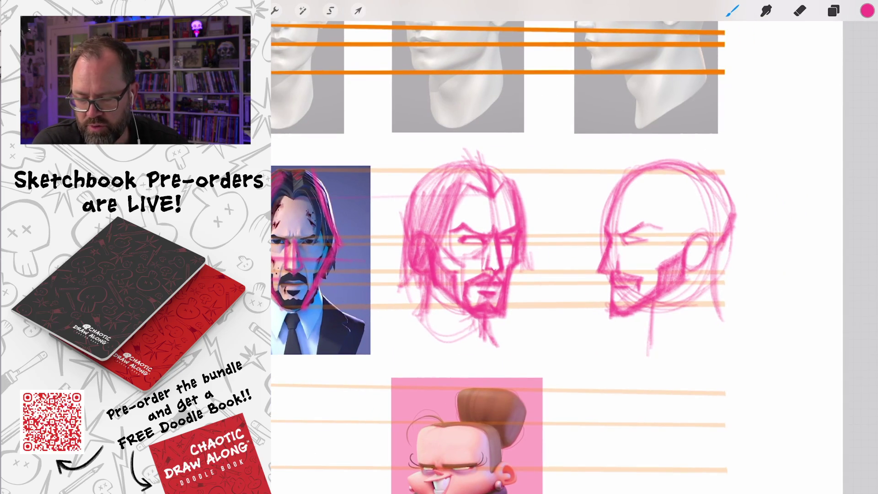
# Step: Sketch hair arcs over the top of the profile head and trace the hair's front edge
pyautogui.scroll(2, 503, 256)
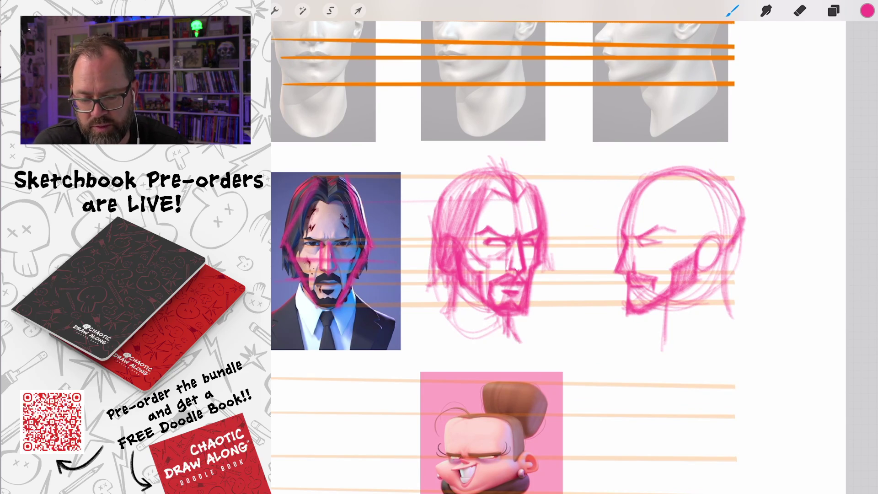
pyautogui.moveTo(644, 193); pyautogui.dragTo(674, 160)
pyautogui.moveTo(642, 194)
pyautogui.mouseDown()
pyautogui.moveTo(676, 179)
pyautogui.moveTo(686, 247)
pyautogui.mouseUp()
pyautogui.moveTo(671, 178); pyautogui.dragTo(686, 259)
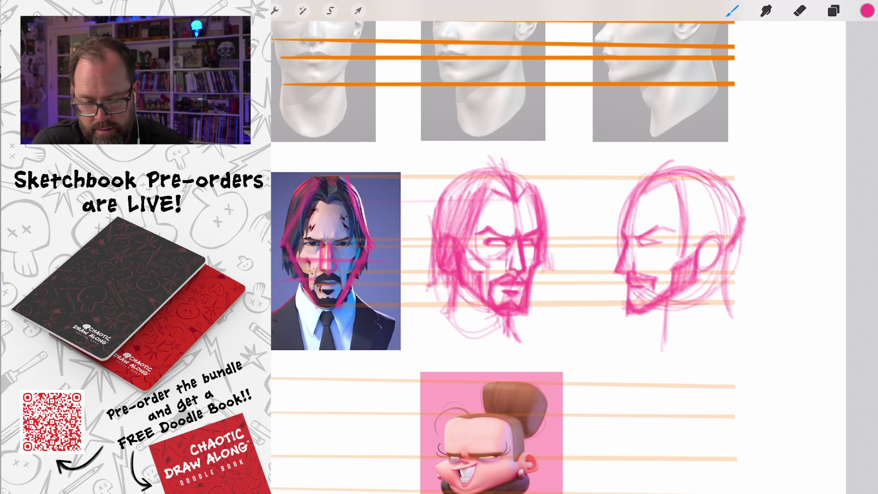
pyautogui.moveTo(680, 188); pyautogui.dragTo(686, 245)
pyautogui.moveTo(637, 198)
pyautogui.mouseDown()
pyautogui.moveTo(680, 178)
pyautogui.moveTo(687, 166)
pyautogui.mouseUp()
pyautogui.moveTo(639, 184)
pyautogui.mouseDown()
pyautogui.moveTo(659, 167)
pyautogui.moveTo(626, 219)
pyautogui.mouseUp()
pyautogui.moveTo(623, 269)
pyautogui.mouseDown()
pyautogui.moveTo(650, 173)
pyautogui.moveTo(655, 219)
pyautogui.moveTo(679, 247)
pyautogui.mouseUp()
# Step: Darken the hair over the cheek and ear and extend it down the back of the head
pyautogui.scroll(-2, 508, 256)
pyautogui.moveTo(650, 169); pyautogui.dragTo(665, 218)
pyautogui.moveTo(668, 219); pyautogui.dragTo(684, 242)
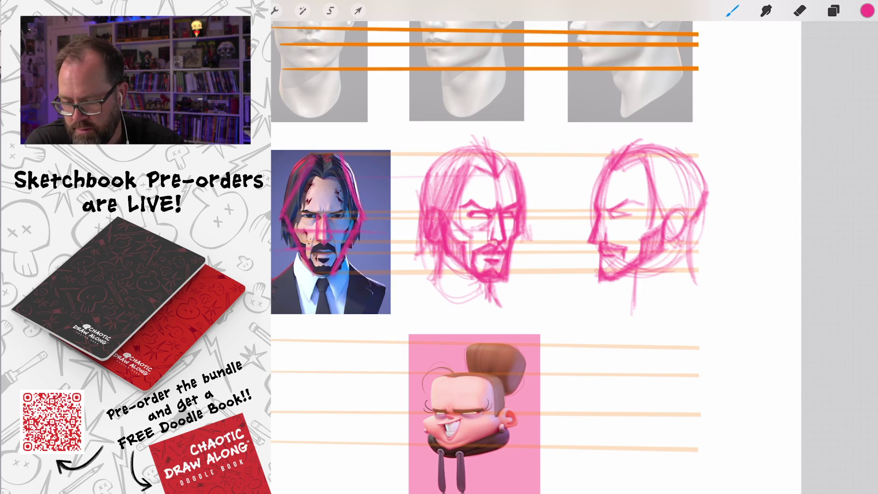
pyautogui.moveTo(650, 160); pyautogui.dragTo(682, 237)
pyautogui.moveTo(659, 192); pyautogui.dragTo(684, 236)
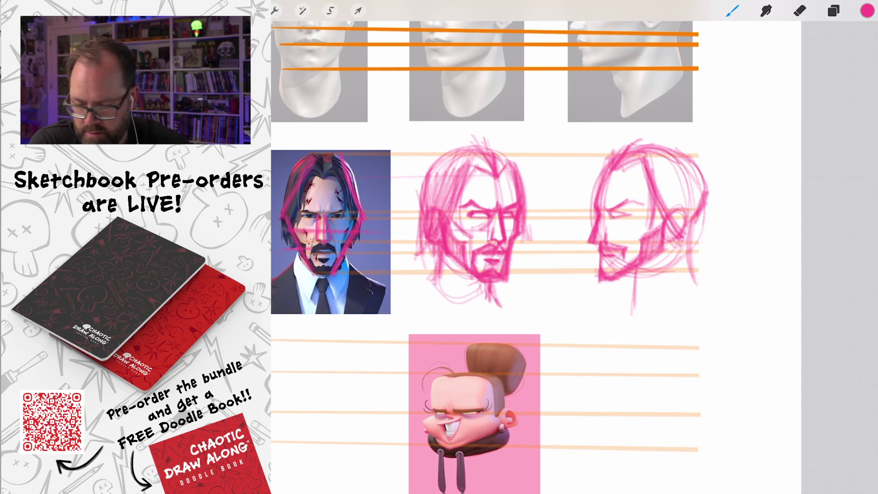
pyautogui.moveTo(698, 162); pyautogui.dragTo(704, 261)
pyautogui.moveTo(705, 206); pyautogui.dragTo(691, 256)
pyautogui.moveTo(698, 224); pyautogui.dragTo(679, 242)
# Step: Hatch more hair strands over the cheek, back and top of the profile head
pyautogui.moveTo(652, 141); pyautogui.dragTo(688, 242)
pyautogui.moveTo(663, 160)
pyautogui.mouseDown()
pyautogui.moveTo(696, 242)
pyautogui.moveTo(700, 235)
pyautogui.mouseUp()
pyautogui.moveTo(704, 156); pyautogui.dragTo(700, 220)
pyautogui.moveTo(634, 146)
pyautogui.mouseDown()
pyautogui.moveTo(680, 142)
pyautogui.moveTo(664, 222)
pyautogui.moveTo(649, 224)
pyautogui.mouseUp()
pyautogui.moveTo(650, 161); pyautogui.dragTo(648, 227)
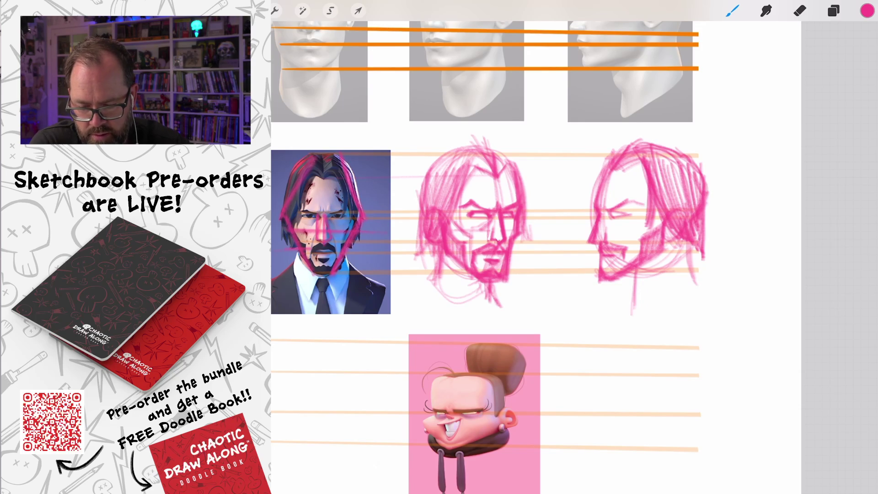
# Step: Darken the forehead-to-nose and nose-to-mouth line, then switch to the Eraser to trim it
pyautogui.moveTo(611, 163); pyautogui.dragTo(598, 234)
pyautogui.moveTo(603, 210); pyautogui.dragTo(588, 236)
pyautogui.click(800, 11)
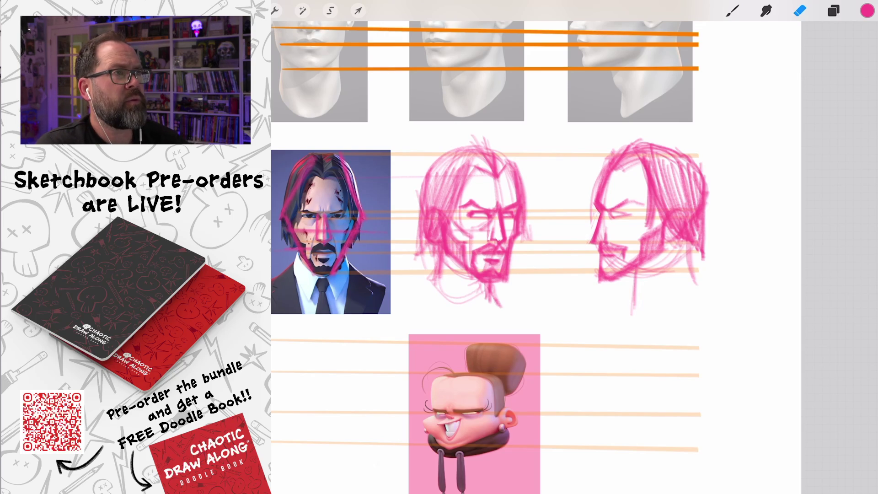
# Step: Add small brush strokes at the profile's chin
pyautogui.click(732, 10)
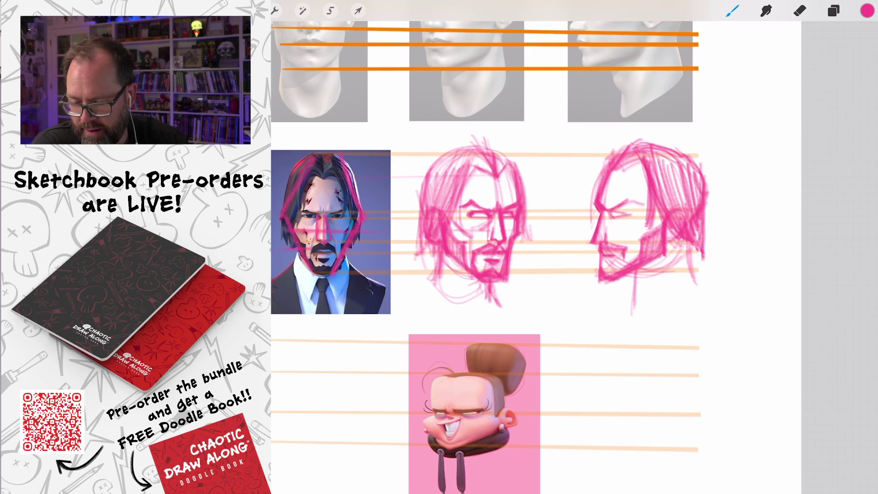
pyautogui.scroll(2, 535, 247)
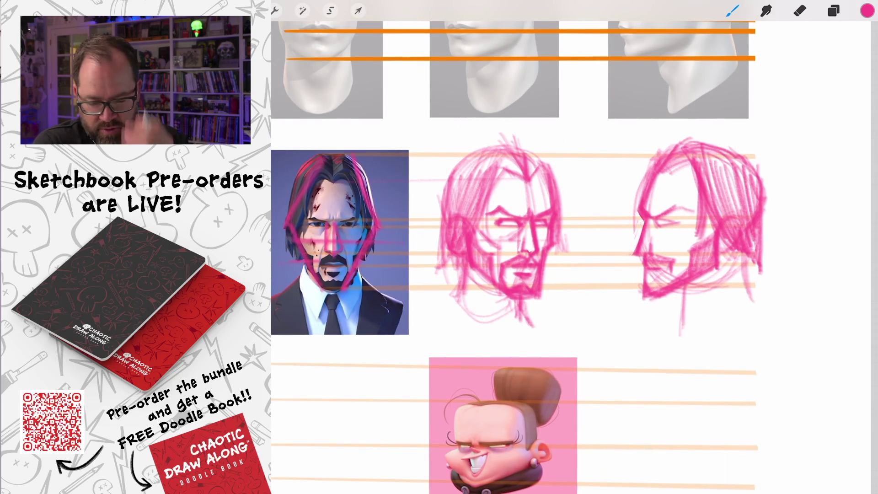
pyautogui.scroll(1, 524, 247)
pyautogui.moveTo(658, 259)
pyautogui.mouseDown()
pyautogui.moveTo(645, 271)
pyautogui.moveTo(641, 259)
pyautogui.moveTo(645, 291)
pyautogui.mouseUp()
pyautogui.scroll(2, 540, 206)
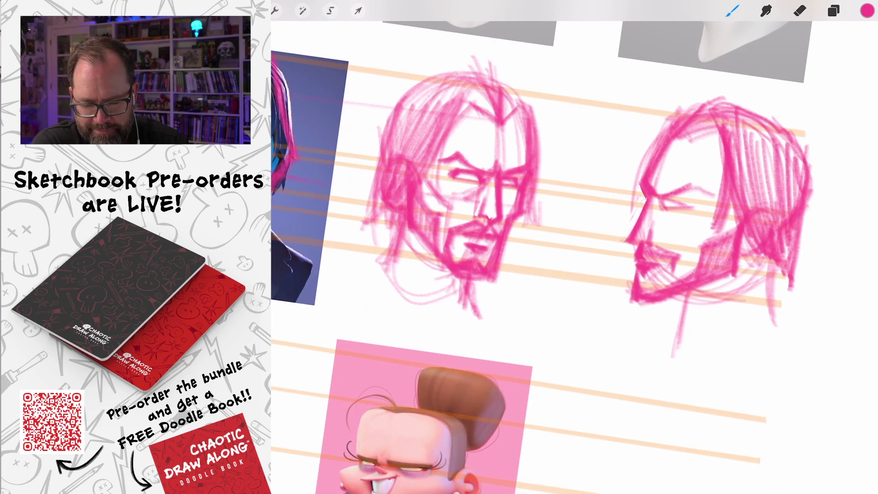
pyautogui.press('e')
pyautogui.scroll(-2, 568, 247)
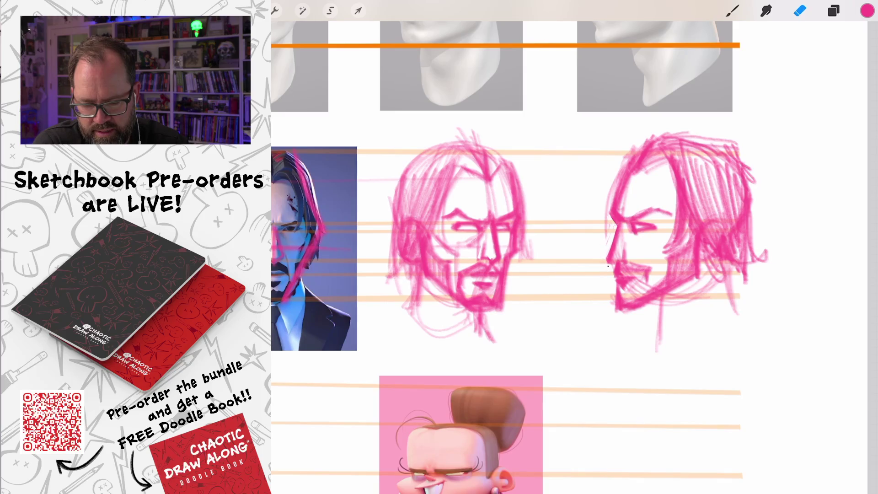
pyautogui.scroll(-3, 567, 247)
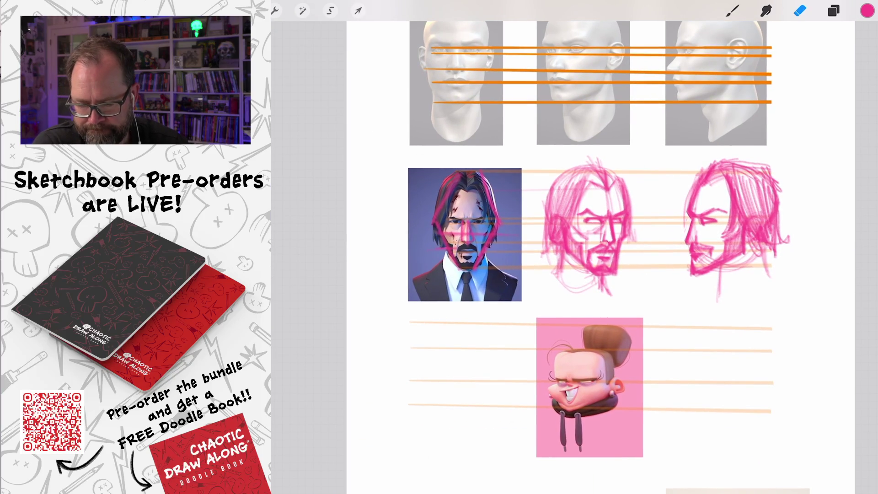
pyautogui.scroll(3, 595, 206)
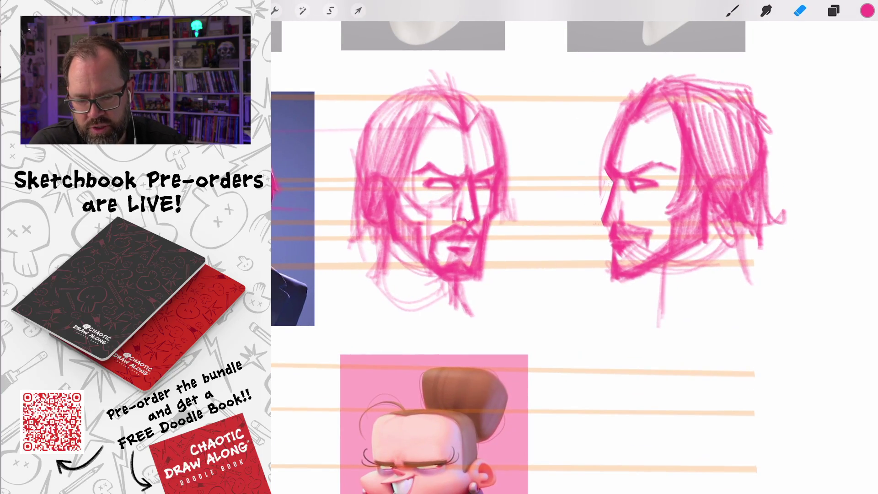
pyautogui.scroll(2, 595, 197)
pyautogui.press('b')
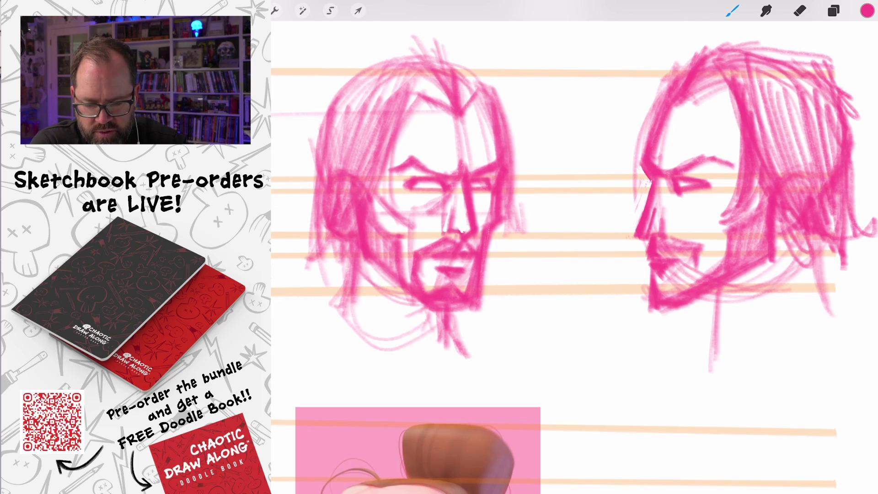
# Step: Draw a stroke under the profile's eye and erase to lighten the overdrawn forehead and nose line
pyautogui.moveTo(667, 195); pyautogui.dragTo(708, 194)
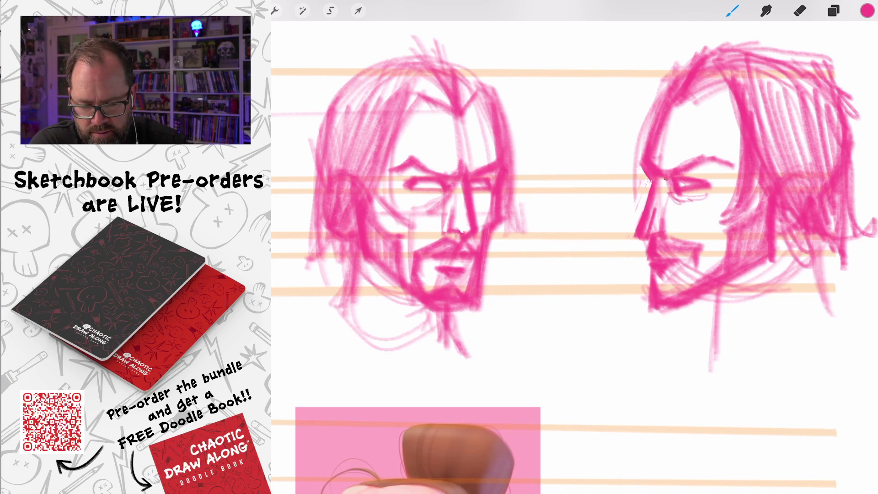
pyautogui.press('e')
pyautogui.moveTo(661, 183)
pyautogui.mouseDown()
pyautogui.moveTo(657, 154)
pyautogui.moveTo(672, 104)
pyautogui.moveTo(650, 163)
pyautogui.moveTo(657, 178)
pyautogui.mouseUp()
pyautogui.moveTo(679, 95); pyautogui.dragTo(663, 128)
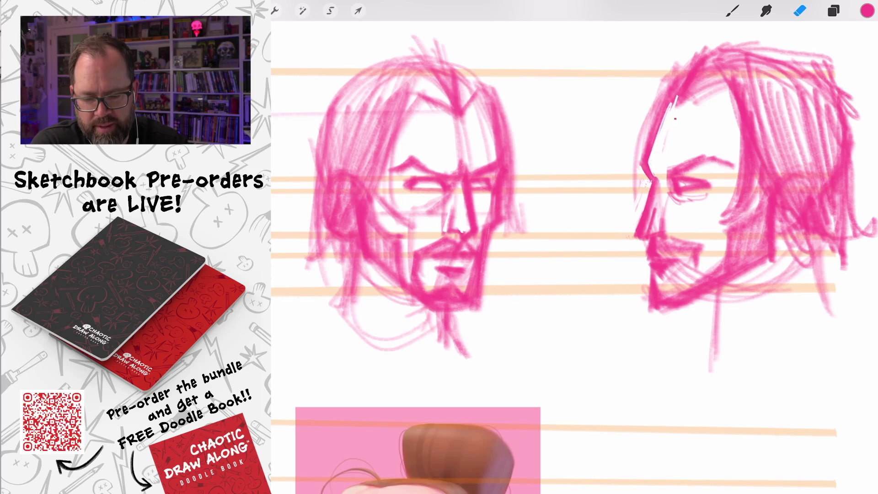
pyautogui.scroll(-3, 574, 247)
pyautogui.scroll(3, 574, 206)
# Step: Add short strokes beside the nose, undoing a stray mark by the eye and erasing part of the stroke
pyautogui.click(732, 10)
pyautogui.moveTo(590, 158); pyautogui.dragTo(597, 159)
pyautogui.hotkey('ctrl', 'z')
pyautogui.moveTo(590, 202)
pyautogui.mouseDown()
pyautogui.moveTo(588, 225)
pyautogui.moveTo(618, 249)
pyautogui.moveTo(618, 267)
pyautogui.moveTo(611, 242)
pyautogui.moveTo(585, 256)
pyautogui.moveTo(577, 238)
pyautogui.moveTo(579, 265)
pyautogui.moveTo(611, 280)
pyautogui.moveTo(632, 274)
pyautogui.mouseUp()
pyautogui.click(800, 10)
pyautogui.click(733, 10)
# Step: Sketch the cheek line, mouth marks and chin strokes on the profile face
pyautogui.moveTo(579, 236)
pyautogui.mouseDown()
pyautogui.moveTo(577, 249)
pyautogui.moveTo(606, 238)
pyautogui.moveTo(599, 268)
pyautogui.moveTo(582, 252)
pyautogui.moveTo(592, 252)
pyautogui.mouseUp()
pyautogui.moveTo(655, 223)
pyautogui.mouseDown()
pyautogui.moveTo(599, 273)
pyautogui.moveTo(582, 265)
pyautogui.moveTo(577, 275)
pyautogui.moveTo(588, 288)
pyautogui.moveTo(578, 291)
pyautogui.moveTo(597, 289)
pyautogui.mouseUp()
pyautogui.moveTo(645, 241); pyautogui.dragTo(636, 273)
pyautogui.moveTo(649, 225); pyautogui.dragTo(641, 273)
pyautogui.moveTo(677, 219)
pyautogui.mouseDown()
pyautogui.moveTo(635, 232)
pyautogui.moveTo(634, 273)
pyautogui.moveTo(602, 285)
pyautogui.mouseUp()
pyautogui.moveTo(609, 237); pyautogui.dragTo(602, 273)
pyautogui.moveTo(659, 185)
pyautogui.mouseDown()
pyautogui.moveTo(638, 222)
pyautogui.moveTo(620, 228)
pyautogui.moveTo(645, 216)
pyautogui.mouseUp()
pyautogui.moveTo(641, 220); pyautogui.dragTo(630, 226)
# Step: Add vertical hair strokes near the top of the profile head
pyautogui.moveTo(678, 73); pyautogui.dragTo(670, 149)
pyautogui.moveTo(657, 62)
pyautogui.mouseDown()
pyautogui.moveTo(627, 82)
pyautogui.moveTo(669, 178)
pyautogui.mouseUp()
pyautogui.moveTo(671, 74); pyautogui.dragTo(659, 165)
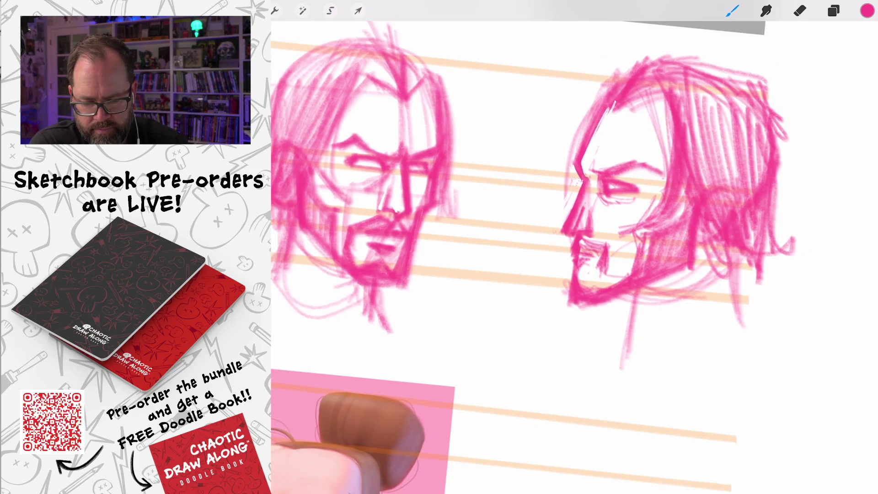
pyautogui.scroll(-5, 572, 247)
# Step: Sketch the beard, lower jaw and neck strokes below the profile head
pyautogui.moveTo(707, 261)
pyautogui.mouseDown()
pyautogui.moveTo(686, 291)
pyautogui.moveTo(711, 276)
pyautogui.mouseUp()
pyautogui.moveTo(728, 250)
pyautogui.mouseDown()
pyautogui.moveTo(710, 279)
pyautogui.moveTo(726, 273)
pyautogui.mouseUp()
pyautogui.moveTo(737, 270); pyautogui.dragTo(694, 281)
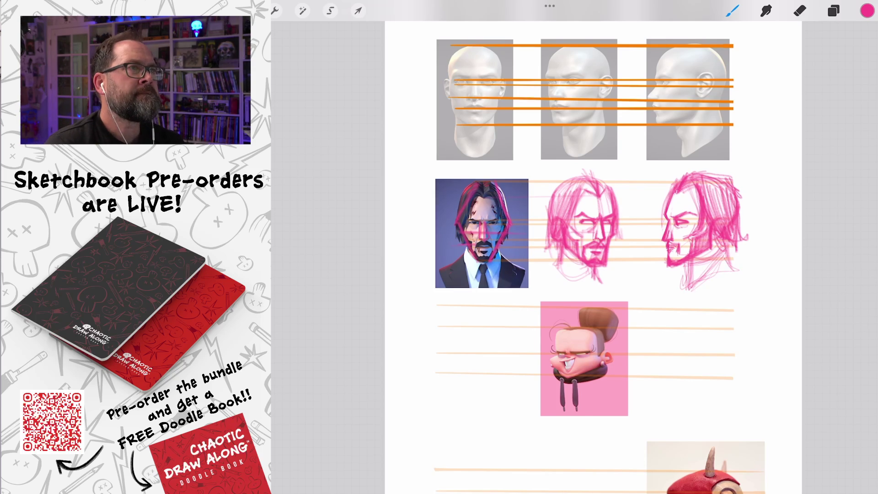
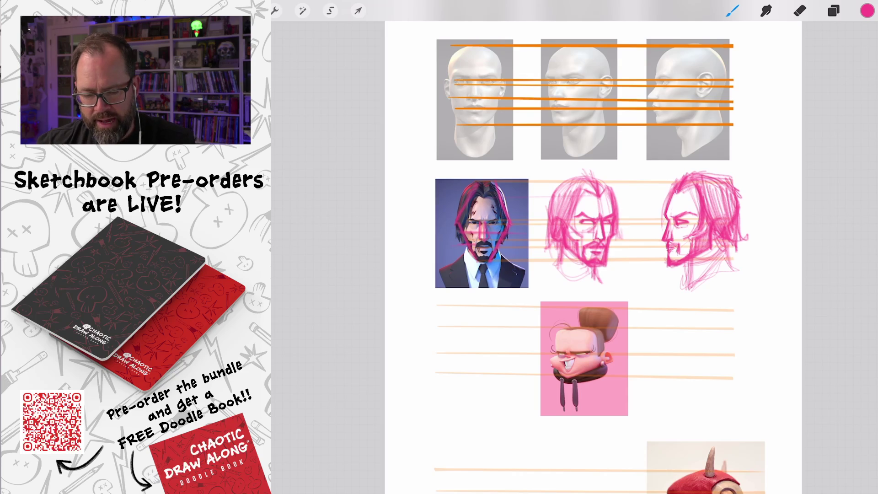
# Step: Switch the drawing colour to purple
pyautogui.scroll(-5, 575, 247)
pyautogui.scroll(-2, 604, 247)
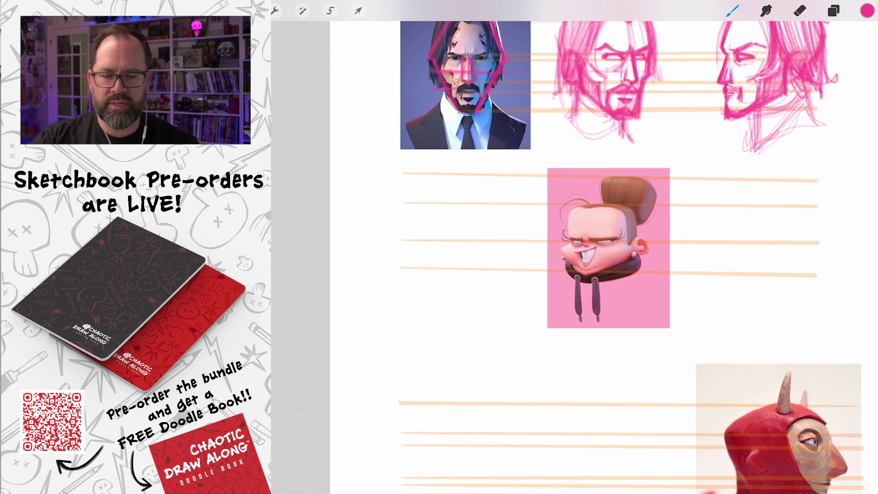
pyautogui.click(868, 11)
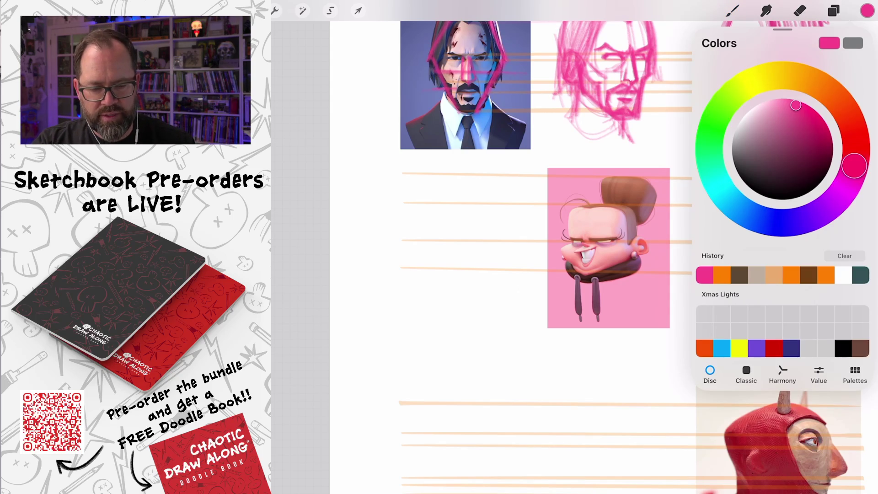
pyautogui.moveTo(854, 166); pyautogui.dragTo(830, 207)
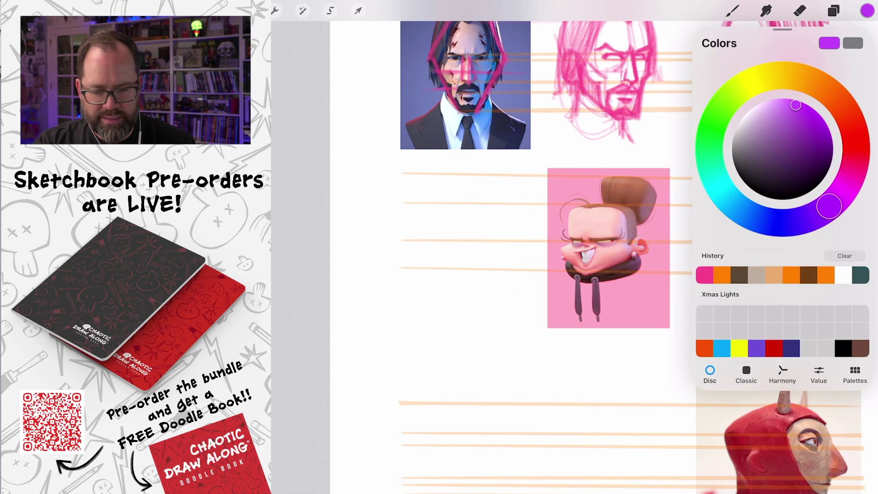
pyautogui.click(867, 10)
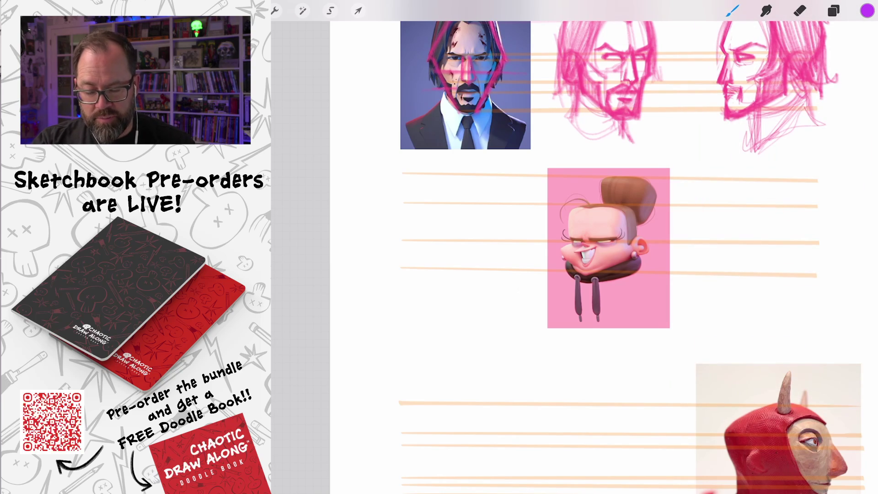
# Step: Sketch a loose oval head to the left of the bun-haired woman reference
pyautogui.scroll(5, 595, 266)
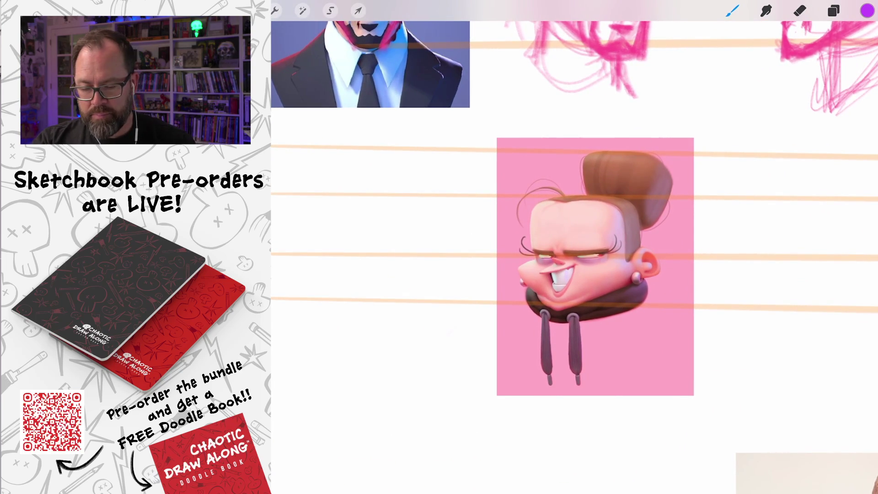
pyautogui.scroll(-3, 595, 265)
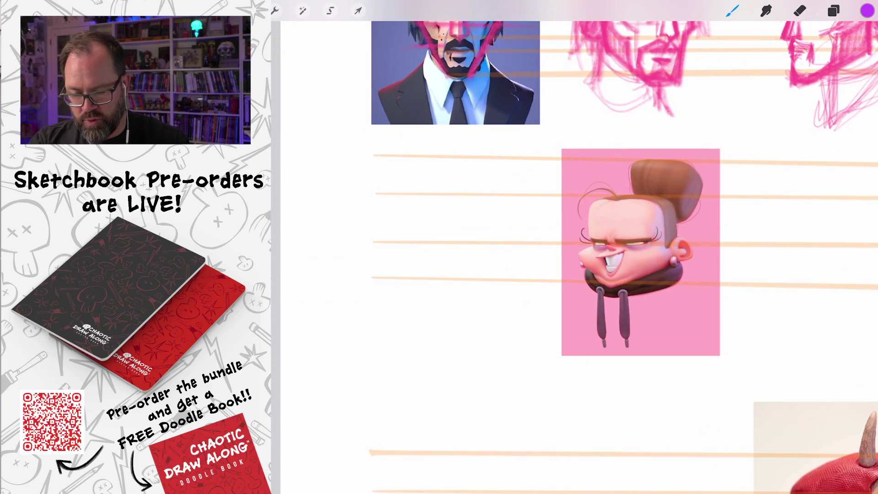
pyautogui.moveTo(472, 195)
pyautogui.mouseDown()
pyautogui.moveTo(443, 192)
pyautogui.moveTo(505, 250)
pyautogui.moveTo(468, 279)
pyautogui.moveTo(434, 279)
pyautogui.moveTo(410, 265)
pyautogui.moveTo(458, 282)
pyautogui.mouseUp()
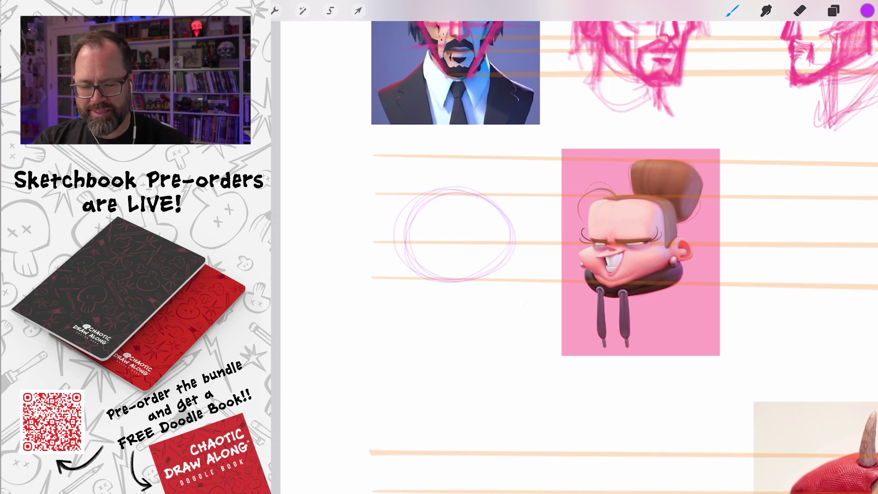
# Step: Draw a vertical centre line through the oval and a small triangular nose
pyautogui.scroll(2, 572, 256)
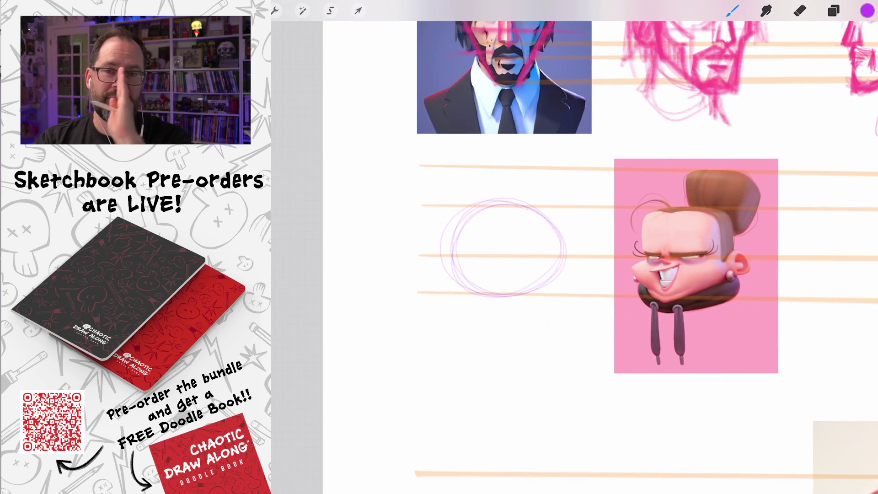
pyautogui.moveTo(506, 183); pyautogui.dragTo(505, 327)
pyautogui.moveTo(503, 205); pyautogui.dragTo(502, 332)
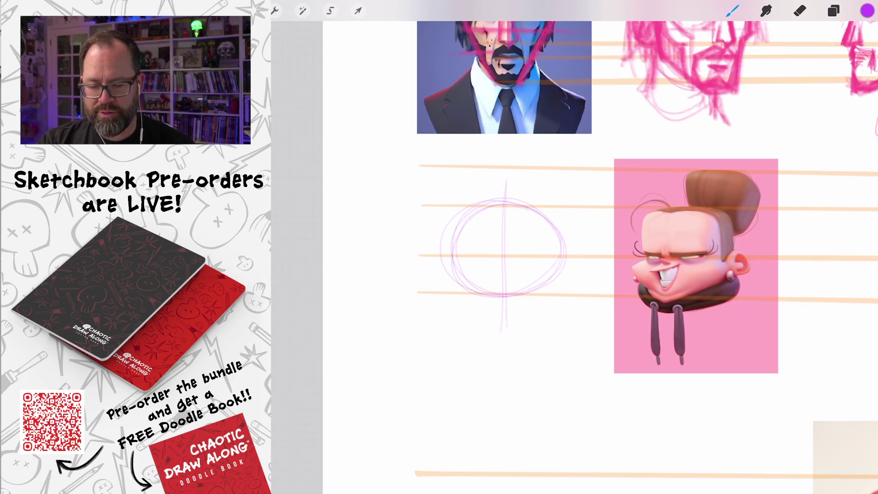
pyautogui.scroll(3, 503, 247)
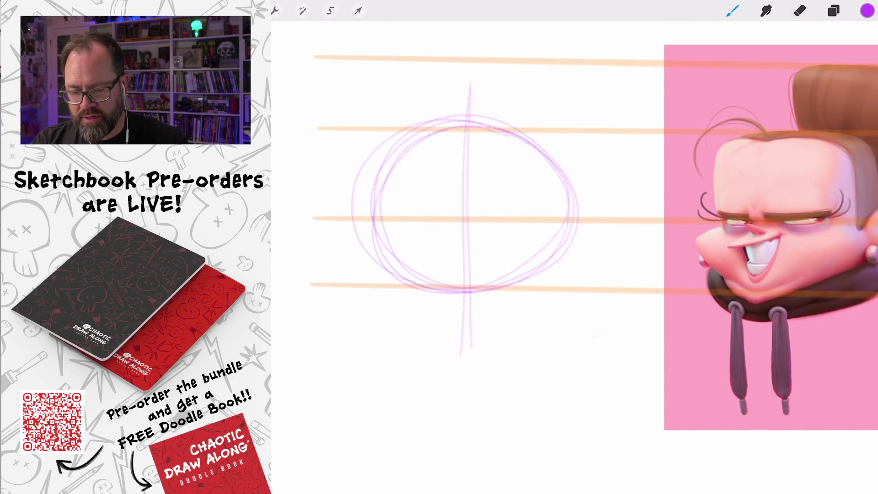
pyautogui.moveTo(471, 220)
pyautogui.mouseDown()
pyautogui.moveTo(460, 224)
pyautogui.moveTo(477, 225)
pyautogui.moveTo(457, 224)
pyautogui.mouseUp()
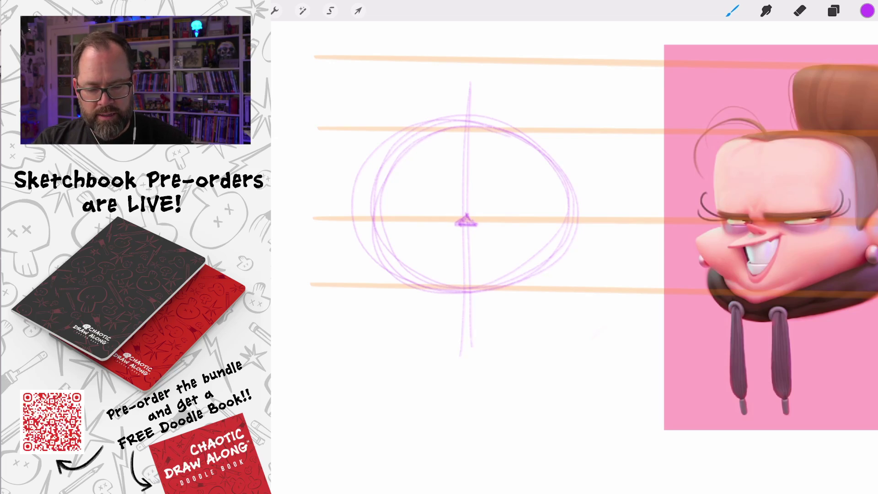
# Step: Draw and darken two almond eyes on the guide line, and start a curved smile
pyautogui.scroll(-3, 549, 228)
pyautogui.scroll(1, 595, 252)
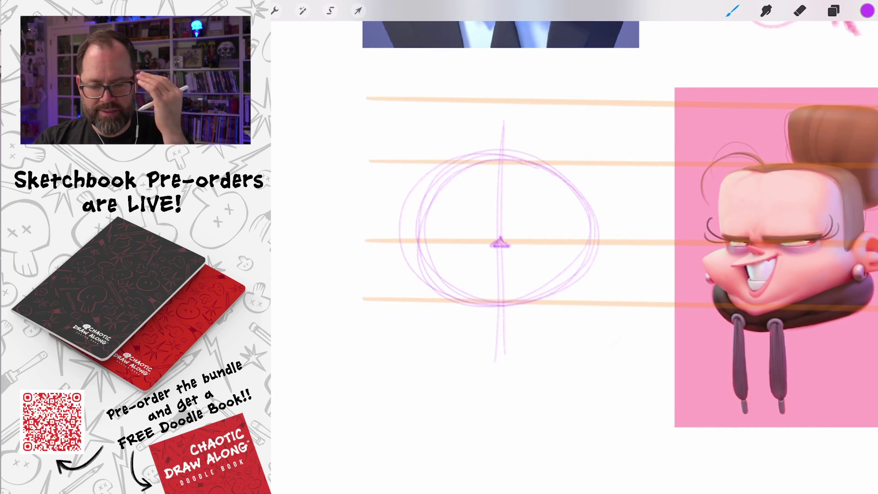
pyautogui.scroll(1, 536, 220)
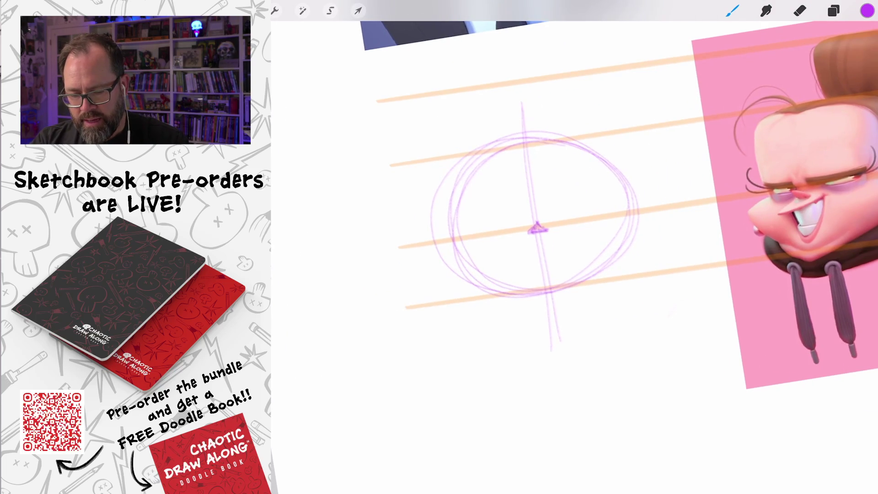
pyautogui.moveTo(524, 226)
pyautogui.mouseDown()
pyautogui.moveTo(484, 231)
pyautogui.moveTo(594, 219)
pyautogui.mouseUp()
pyautogui.moveTo(526, 224)
pyautogui.mouseDown()
pyautogui.moveTo(486, 229)
pyautogui.moveTo(498, 232)
pyautogui.mouseUp()
pyautogui.moveTo(555, 220)
pyautogui.mouseDown()
pyautogui.moveTo(593, 215)
pyautogui.moveTo(549, 222)
pyautogui.mouseUp()
pyautogui.scroll(-2, 572, 206)
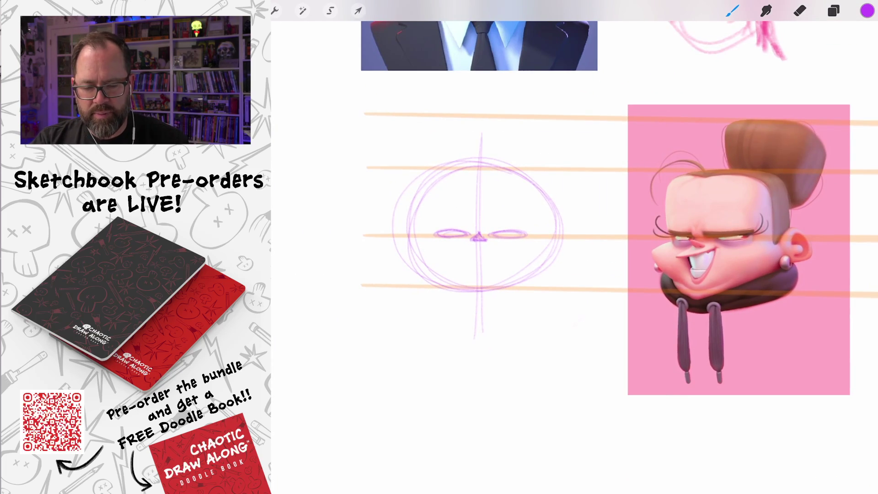
pyautogui.moveTo(452, 246)
pyautogui.mouseDown()
pyautogui.moveTo(500, 249)
pyautogui.moveTo(453, 247)
pyautogui.moveTo(477, 279)
pyautogui.mouseUp()
# Step: Extend the smile into a V-shaped mouth down to the chin and add cheek strokes
pyautogui.moveTo(506, 246); pyautogui.dragTo(478, 278)
pyautogui.moveTo(460, 251); pyautogui.dragTo(477, 277)
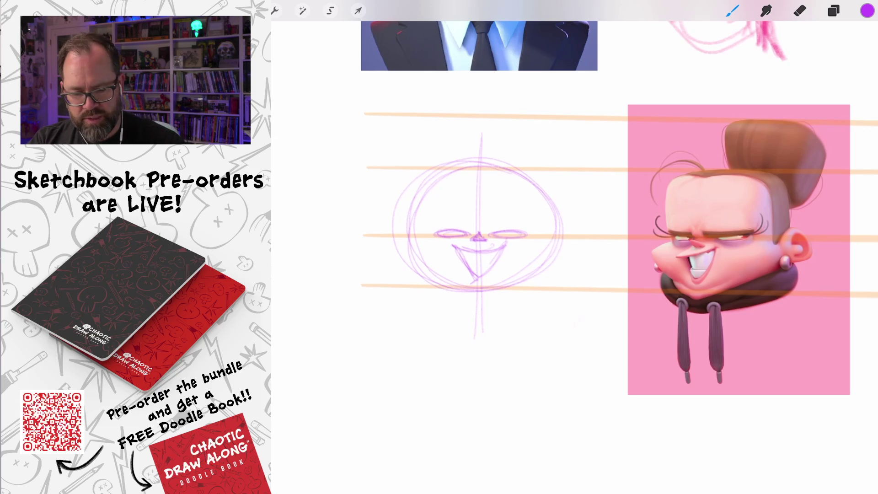
pyautogui.moveTo(415, 238)
pyautogui.mouseDown()
pyautogui.moveTo(412, 209)
pyautogui.moveTo(413, 235)
pyautogui.mouseUp()
pyautogui.moveTo(552, 235); pyautogui.dragTo(552, 193)
pyautogui.moveTo(551, 203)
pyautogui.mouseDown()
pyautogui.moveTo(549, 232)
pyautogui.moveTo(485, 162)
pyautogui.mouseUp()
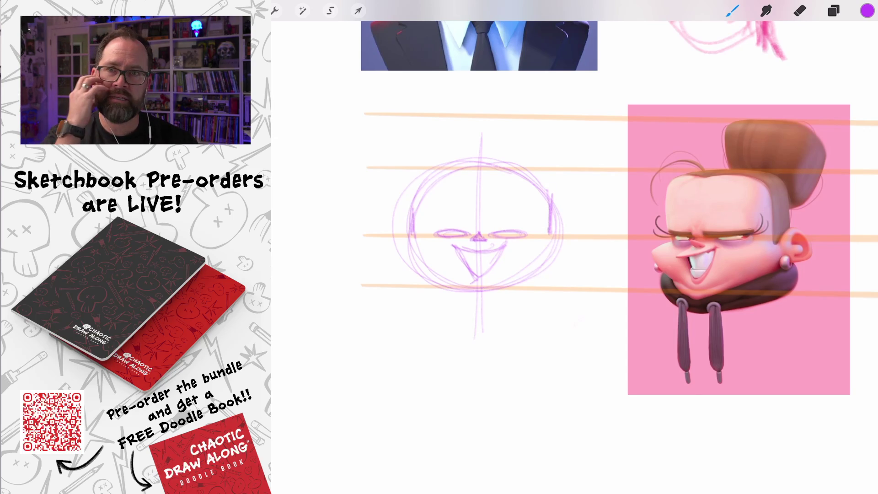
# Step: Sketch the sides of the face, the jaw line and a rounded chin
pyautogui.moveTo(415, 233)
pyautogui.mouseDown()
pyautogui.moveTo(392, 241)
pyautogui.moveTo(407, 241)
pyautogui.moveTo(393, 249)
pyautogui.moveTo(437, 279)
pyautogui.mouseUp()
pyautogui.moveTo(397, 248); pyautogui.dragTo(442, 288)
pyautogui.moveTo(577, 235)
pyautogui.mouseDown()
pyautogui.moveTo(549, 237)
pyautogui.moveTo(530, 286)
pyautogui.moveTo(510, 293)
pyautogui.moveTo(520, 293)
pyautogui.moveTo(528, 284)
pyautogui.moveTo(433, 292)
pyautogui.mouseUp()
pyautogui.moveTo(524, 281); pyautogui.dragTo(441, 296)
pyautogui.moveTo(497, 286)
pyautogui.mouseDown()
pyautogui.moveTo(480, 305)
pyautogui.moveTo(461, 291)
pyautogui.moveTo(494, 293)
pyautogui.mouseUp()
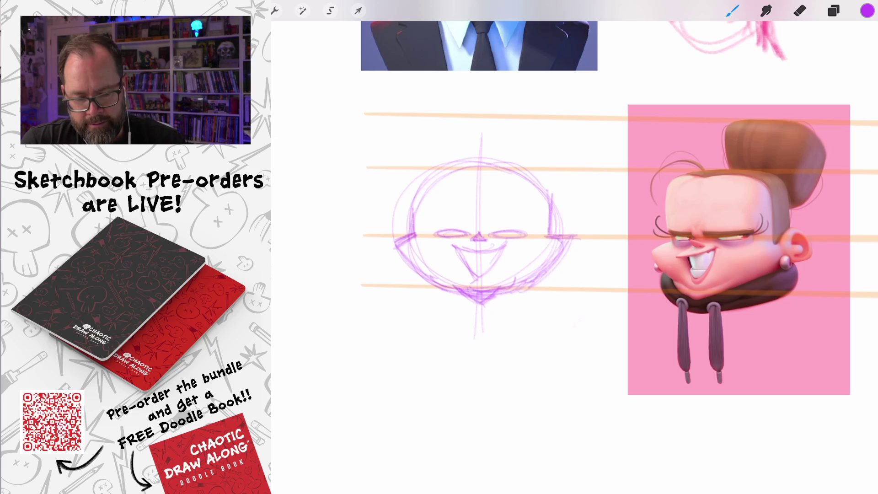
pyautogui.scroll(3, 629, 217)
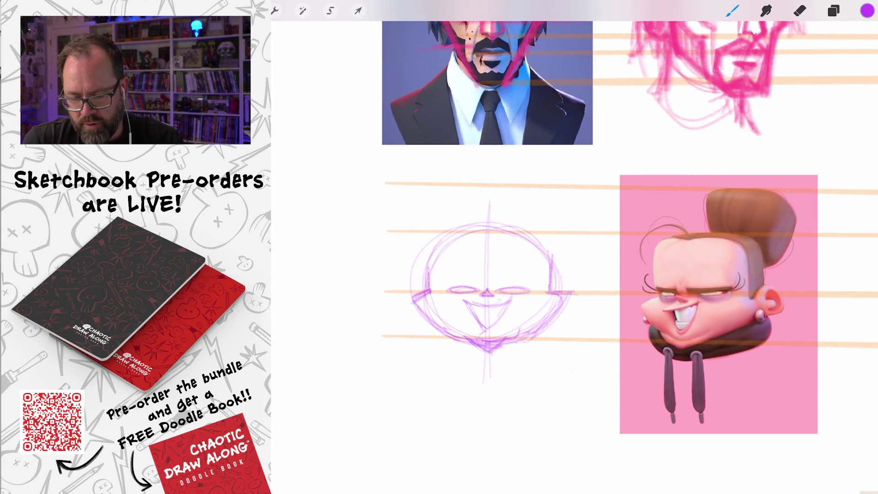
# Step: Add vertical side lines to the head and round its top-left corner
pyautogui.moveTo(427, 235); pyautogui.dragTo(427, 286)
pyautogui.moveTo(551, 229)
pyautogui.mouseDown()
pyautogui.moveTo(549, 297)
pyautogui.moveTo(550, 284)
pyautogui.mouseUp()
pyautogui.moveTo(426, 270)
pyautogui.mouseDown()
pyautogui.moveTo(441, 226)
pyautogui.moveTo(451, 229)
pyautogui.mouseUp()
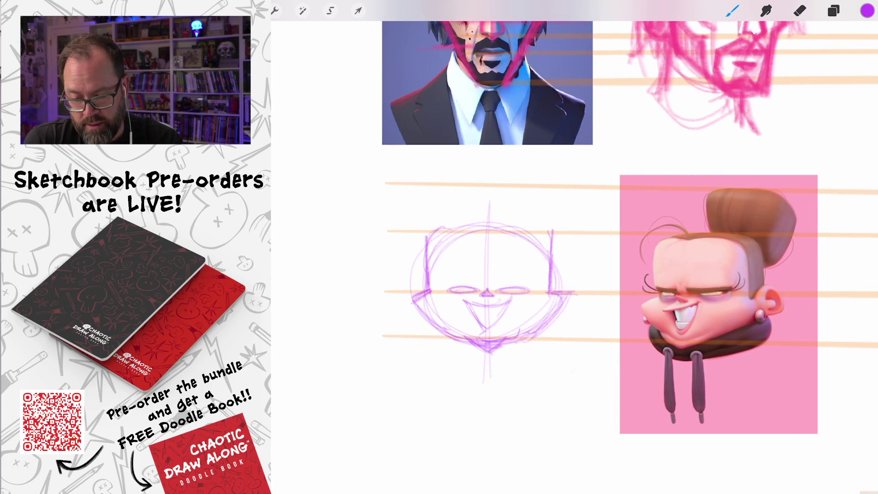
pyautogui.moveTo(541, 229); pyautogui.dragTo(553, 264)
pyautogui.scroll(5, 489, 284)
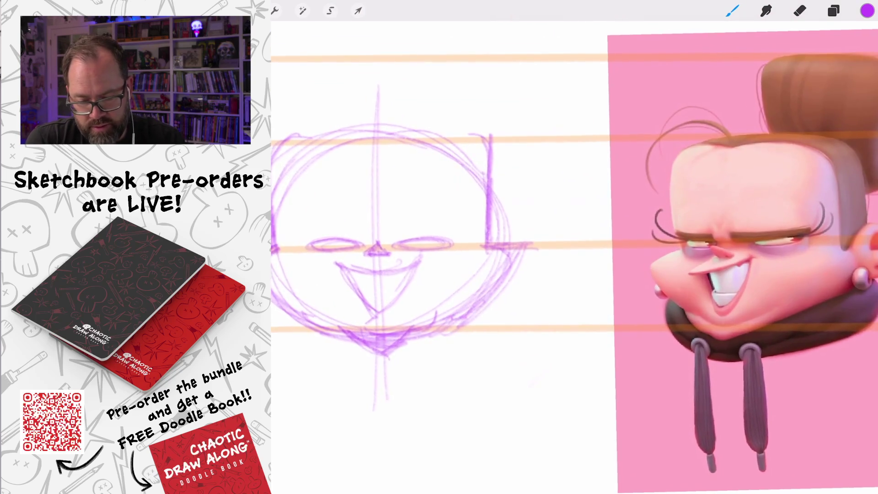
# Step: Draw upper lids over both eyes and small marks at the mouth corners
pyautogui.moveTo(492, 248); pyautogui.dragTo(557, 223)
pyautogui.moveTo(464, 252)
pyautogui.mouseDown()
pyautogui.moveTo(397, 274)
pyautogui.moveTo(499, 247)
pyautogui.moveTo(450, 293)
pyautogui.mouseUp()
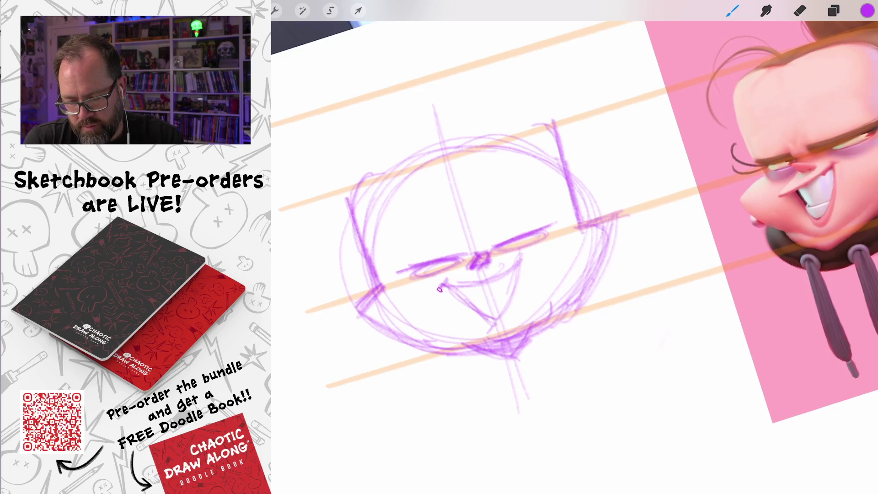
pyautogui.moveTo(515, 263); pyautogui.dragTo(532, 256)
pyautogui.scroll(5, 574, 228)
pyautogui.scroll(3, 574, 247)
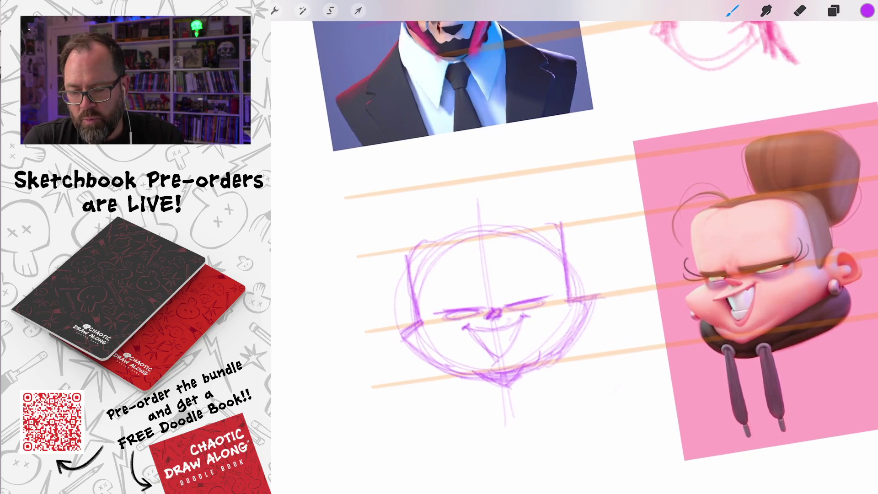
# Step: Square off and strengthen the head's top edge and upper corners
pyautogui.moveTo(412, 266); pyautogui.dragTo(452, 237)
pyautogui.moveTo(503, 228); pyautogui.dragTo(566, 250)
pyautogui.moveTo(475, 235); pyautogui.dragTo(566, 226)
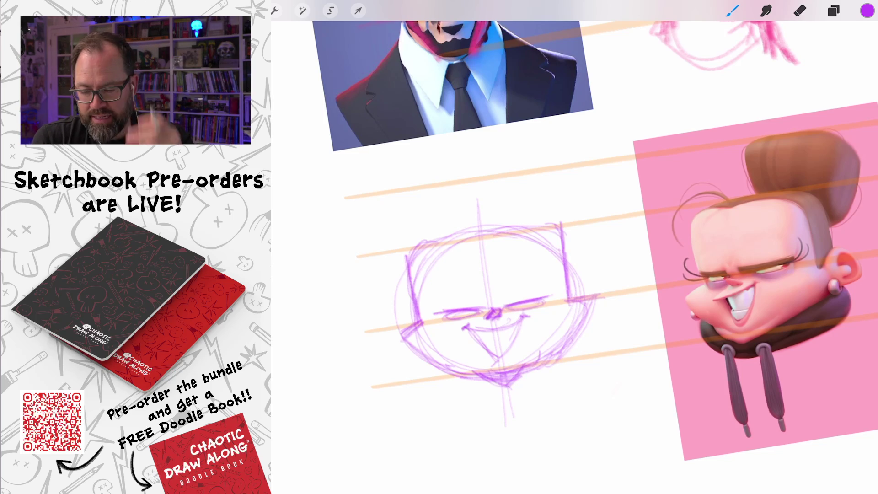
pyautogui.moveTo(439, 237); pyautogui.dragTo(409, 269)
pyautogui.moveTo(440, 233); pyautogui.dragTo(407, 274)
pyautogui.moveTo(536, 224); pyautogui.dragTo(568, 269)
pyautogui.moveTo(501, 245); pyautogui.dragTo(562, 227)
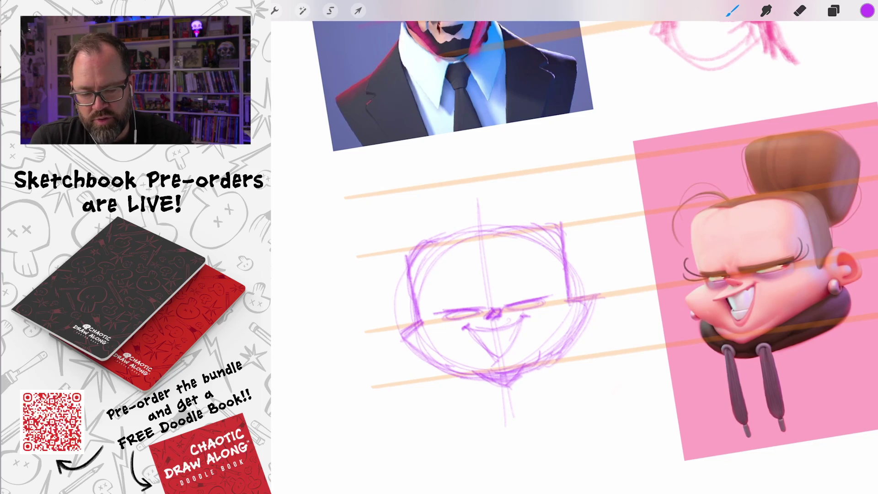
pyautogui.moveTo(454, 236); pyautogui.dragTo(545, 230)
# Step: Trace down both sides of the head and start a pointed line at the upper left
pyautogui.moveTo(562, 229); pyautogui.dragTo(565, 302)
pyautogui.moveTo(562, 270); pyautogui.dragTo(565, 303)
pyautogui.moveTo(473, 239); pyautogui.dragTo(424, 248)
pyautogui.moveTo(427, 243)
pyautogui.mouseDown()
pyautogui.moveTo(414, 307)
pyautogui.moveTo(420, 326)
pyautogui.mouseUp()
pyautogui.moveTo(417, 252); pyautogui.dragTo(415, 322)
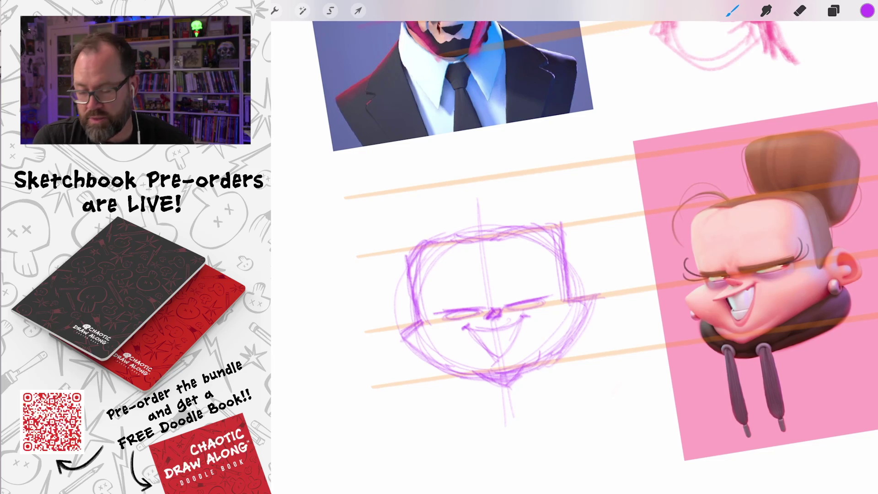
pyautogui.moveTo(445, 243); pyautogui.dragTo(417, 194)
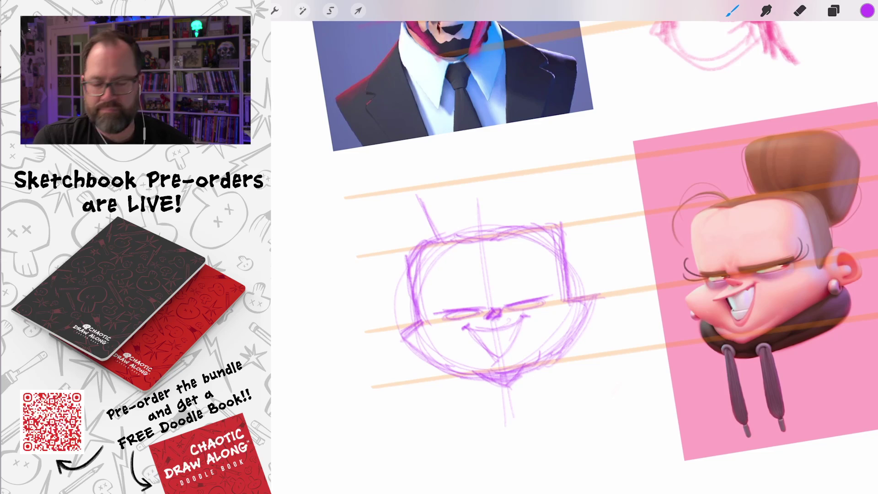
# Step: Block out a boxy bun above the head with upright sides and a closed top
pyautogui.moveTo(523, 229); pyautogui.dragTo(518, 184)
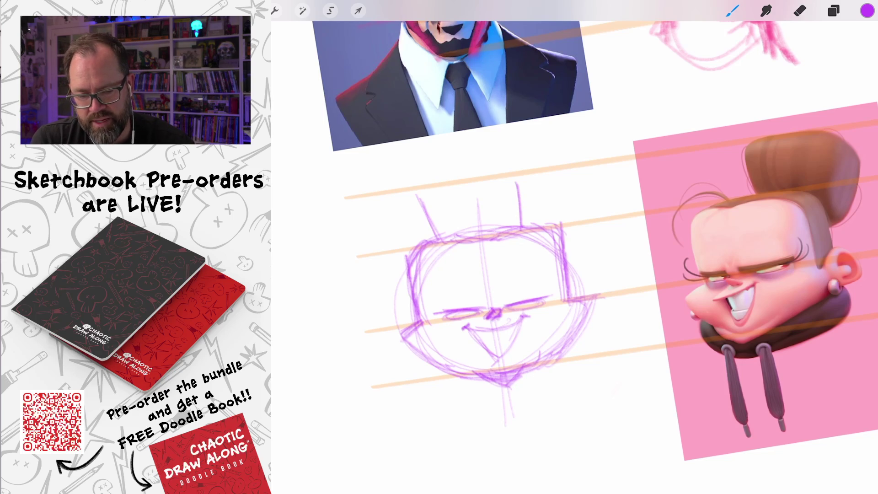
pyautogui.moveTo(523, 231); pyautogui.dragTo(514, 167)
pyautogui.moveTo(521, 214); pyautogui.dragTo(514, 173)
pyautogui.moveTo(440, 247)
pyautogui.mouseDown()
pyautogui.moveTo(424, 187)
pyautogui.moveTo(452, 169)
pyautogui.mouseUp()
pyautogui.moveTo(411, 202); pyautogui.dragTo(523, 170)
pyautogui.moveTo(434, 189)
pyautogui.mouseDown()
pyautogui.moveTo(496, 166)
pyautogui.moveTo(522, 174)
pyautogui.mouseUp()
pyautogui.moveTo(416, 200); pyautogui.dragTo(508, 170)
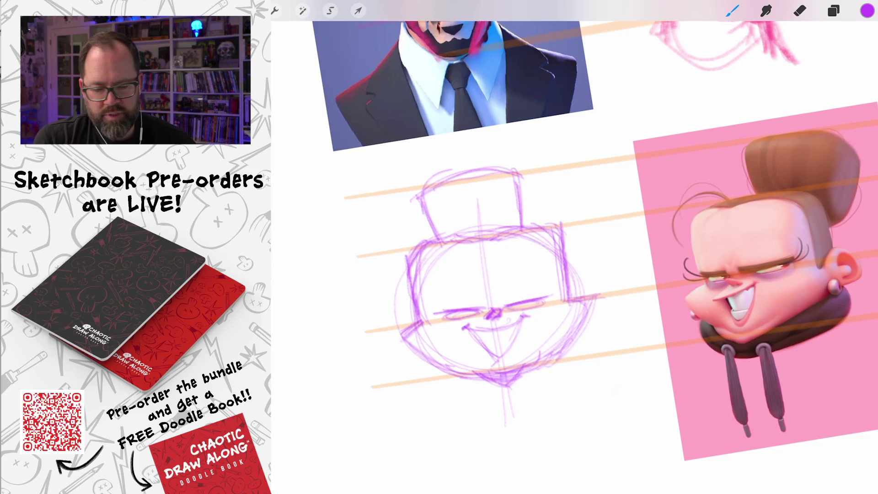
pyautogui.moveTo(453, 179); pyautogui.dragTo(428, 189)
pyautogui.moveTo(433, 232); pyautogui.dragTo(425, 188)
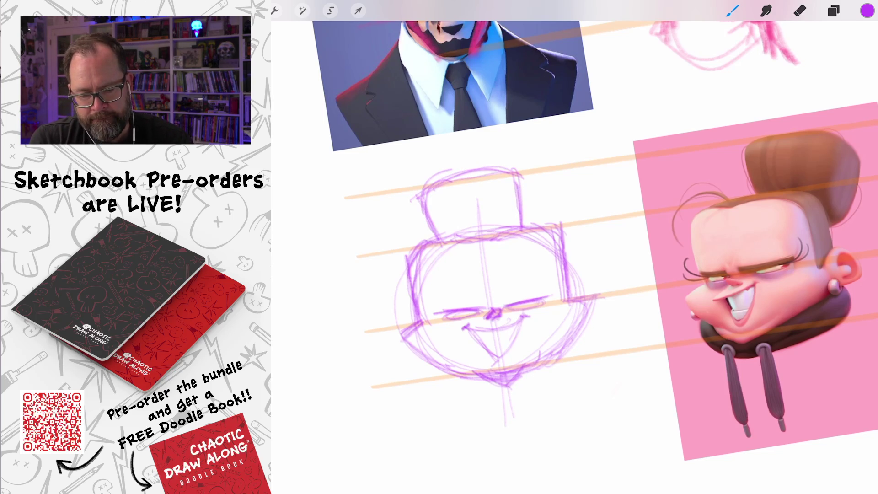
# Step: Add curling hair wisps, a left face curve and nose mark, and darken the eye lines
pyautogui.moveTo(495, 229)
pyautogui.mouseDown()
pyautogui.moveTo(569, 216)
pyautogui.moveTo(567, 201)
pyautogui.mouseUp()
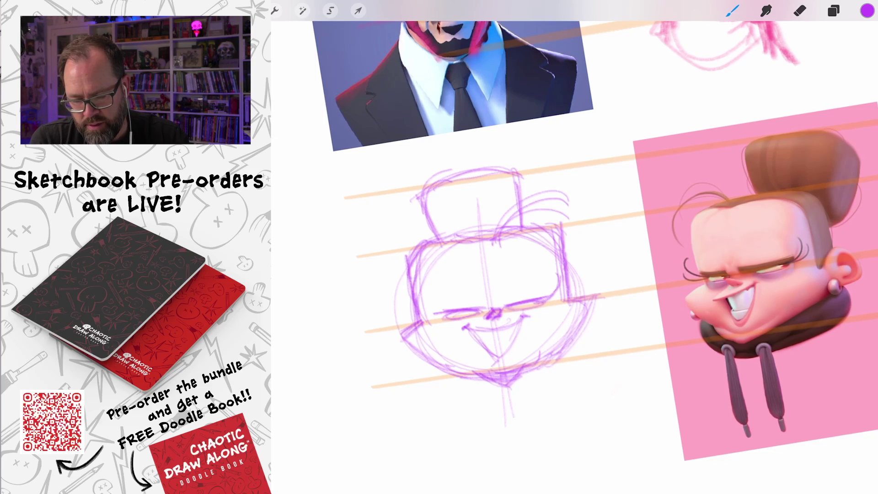
pyautogui.moveTo(441, 281)
pyautogui.mouseDown()
pyautogui.moveTo(437, 315)
pyautogui.moveTo(447, 316)
pyautogui.mouseUp()
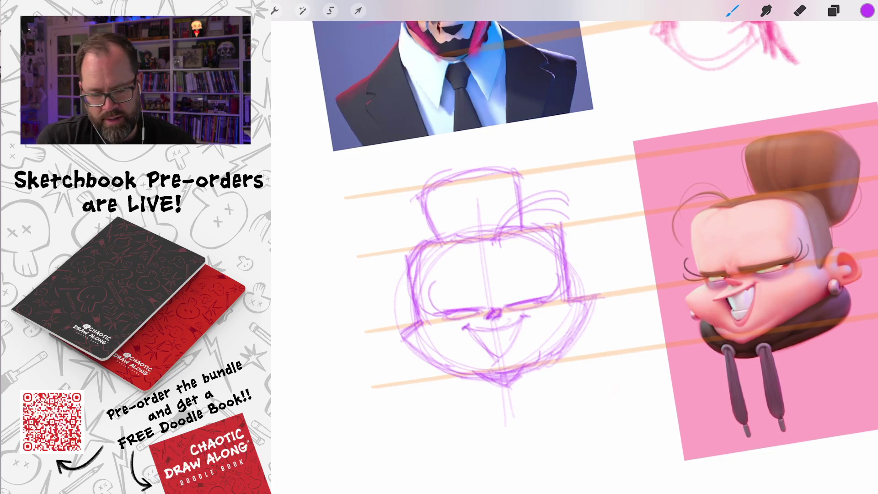
pyautogui.scroll(2, 521, 348)
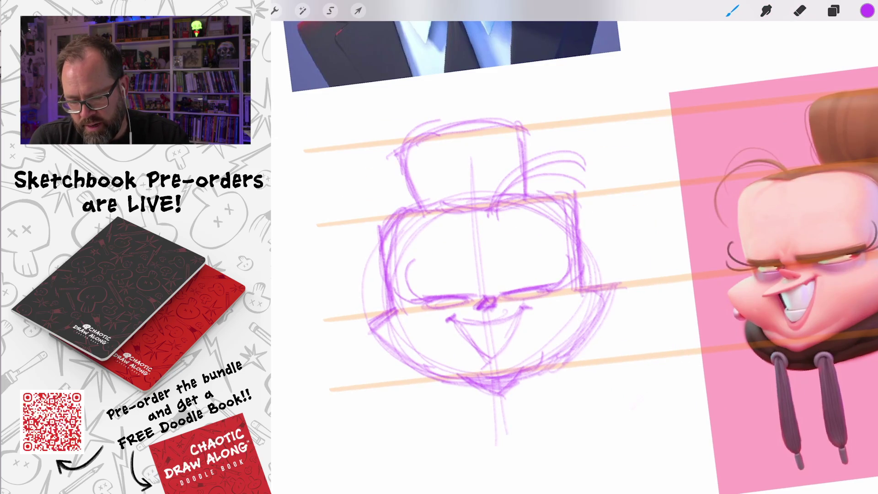
pyautogui.moveTo(461, 300); pyautogui.dragTo(471, 306)
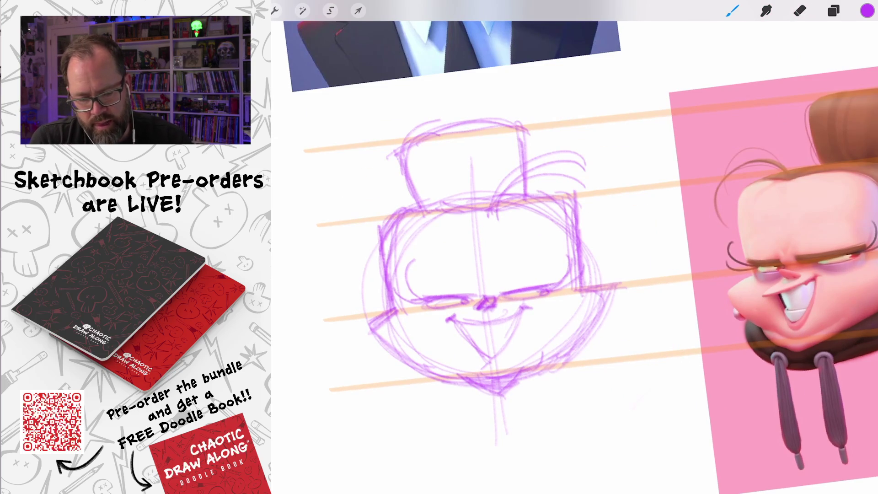
pyautogui.scroll(3, 503, 252)
pyautogui.moveTo(395, 266)
pyautogui.mouseDown()
pyautogui.moveTo(410, 253)
pyautogui.moveTo(421, 262)
pyautogui.moveTo(460, 242)
pyautogui.mouseUp()
pyautogui.moveTo(500, 223)
pyautogui.mouseDown()
pyautogui.moveTo(565, 201)
pyautogui.moveTo(572, 188)
pyautogui.mouseUp()
pyautogui.scroll(3, 526, 229)
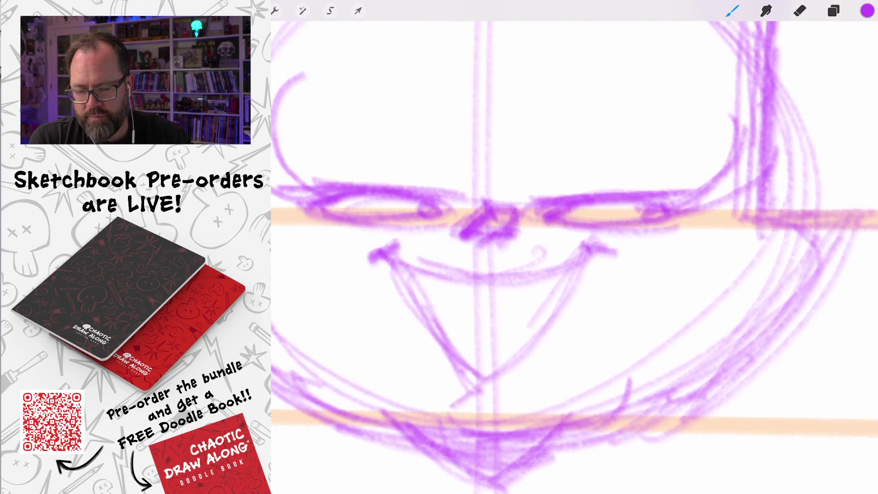
# Step: Add a stroke down the nose and a short chin line beneath the grin
pyautogui.hscroll(-2, 526, 229)
pyautogui.moveTo(557, 215); pyautogui.dragTo(552, 252)
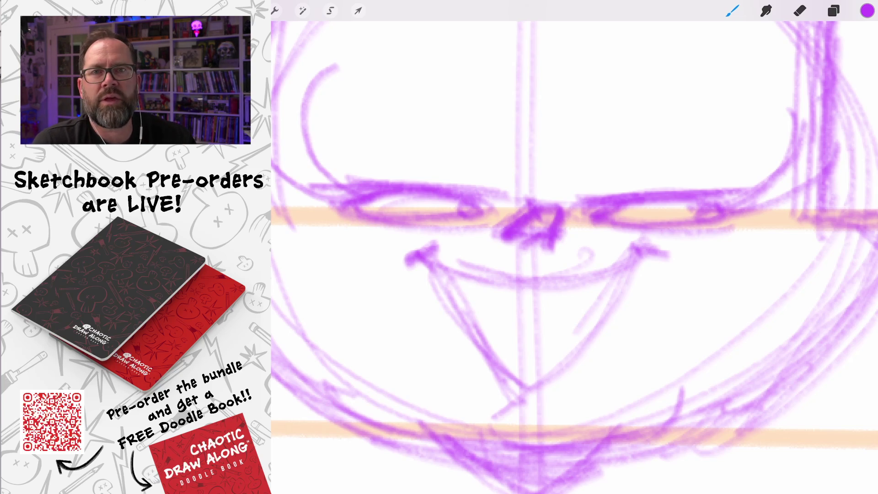
pyautogui.scroll(-10, 575, 257)
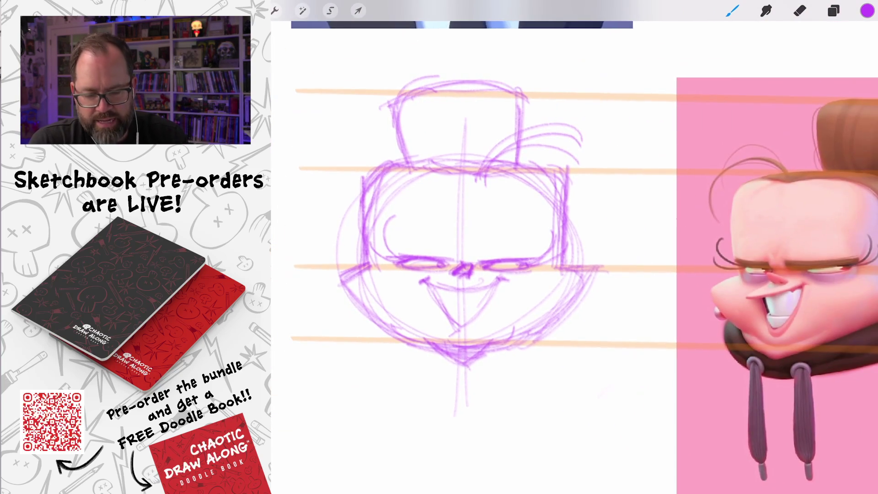
pyautogui.moveTo(463, 270)
pyautogui.mouseDown()
pyautogui.moveTo(465, 255)
pyautogui.moveTo(448, 249)
pyautogui.mouseUp()
pyautogui.moveTo(431, 296); pyautogui.dragTo(482, 288)
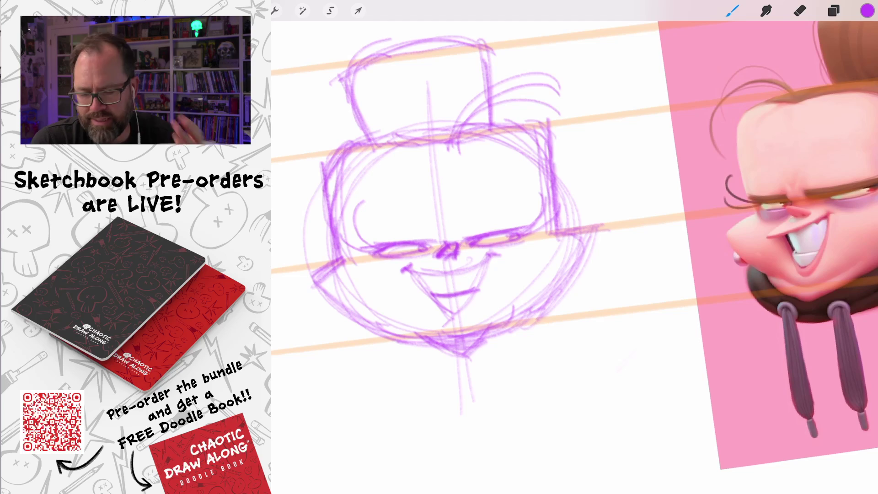
# Step: Draw teeth across the grin and a chin stroke below the mouth
pyautogui.moveTo(452, 281)
pyautogui.mouseDown()
pyautogui.moveTo(452, 293)
pyautogui.moveTo(437, 296)
pyautogui.moveTo(466, 293)
pyautogui.mouseUp()
pyautogui.moveTo(428, 272); pyautogui.dragTo(426, 289)
pyautogui.moveTo(480, 266); pyautogui.dragTo(457, 313)
pyautogui.moveTo(465, 295); pyautogui.dragTo(464, 306)
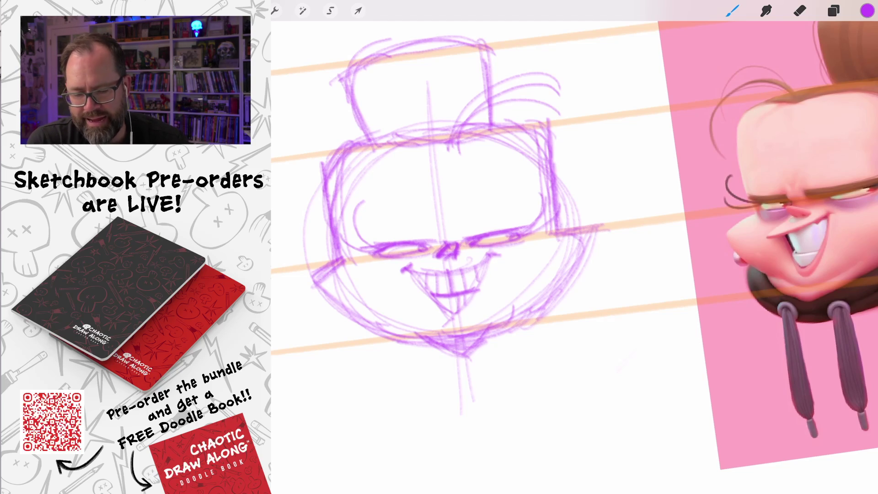
# Step: Draw both ears and give each a round earring
pyautogui.scroll(-3, 458, 229)
pyautogui.moveTo(480, 229)
pyautogui.mouseDown()
pyautogui.moveTo(465, 206)
pyautogui.moveTo(541, 237)
pyautogui.mouseUp()
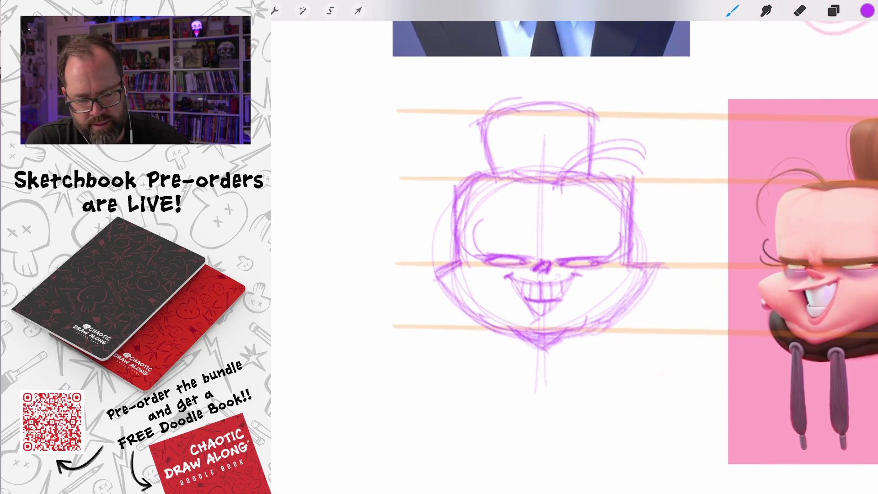
pyautogui.moveTo(457, 262)
pyautogui.mouseDown()
pyautogui.moveTo(442, 251)
pyautogui.moveTo(416, 289)
pyautogui.moveTo(439, 301)
pyautogui.mouseUp()
pyautogui.moveTo(539, 274); pyautogui.dragTo(478, 266)
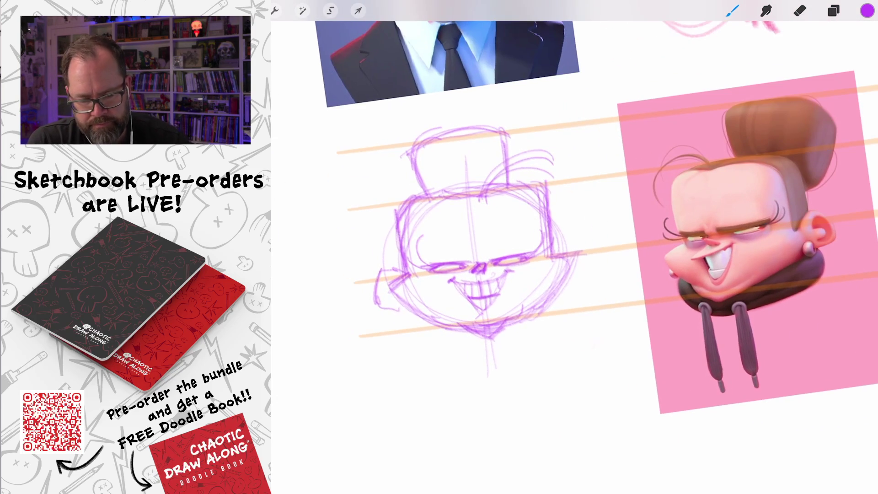
pyautogui.moveTo(551, 252)
pyautogui.mouseDown()
pyautogui.moveTo(579, 242)
pyautogui.moveTo(591, 278)
pyautogui.moveTo(577, 289)
pyautogui.moveTo(560, 280)
pyautogui.mouseUp()
pyautogui.moveTo(412, 271); pyautogui.dragTo(376, 293)
pyautogui.moveTo(376, 293)
pyautogui.mouseDown()
pyautogui.moveTo(384, 307)
pyautogui.moveTo(407, 302)
pyautogui.mouseUp()
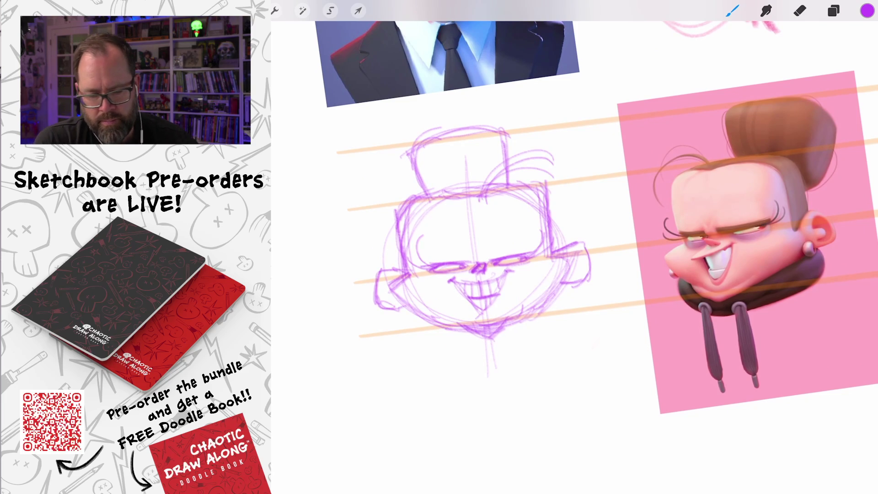
pyautogui.moveTo(567, 274)
pyautogui.mouseDown()
pyautogui.moveTo(555, 290)
pyautogui.moveTo(568, 280)
pyautogui.mouseUp()
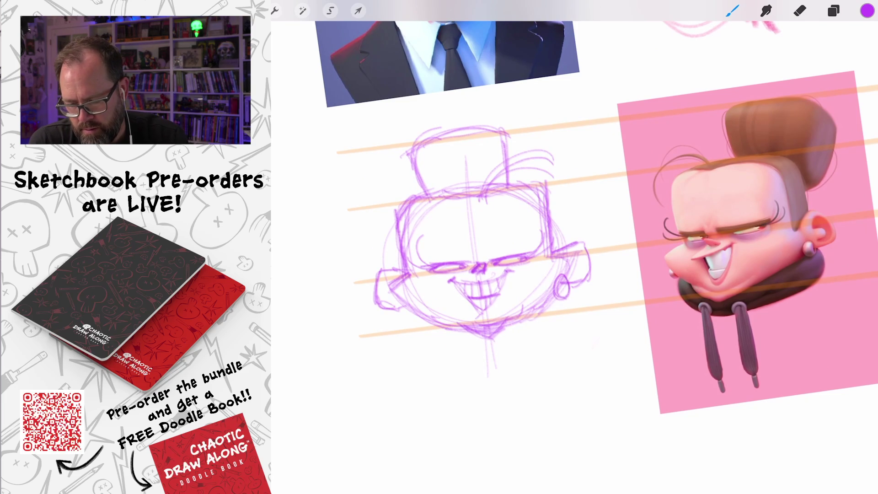
pyautogui.moveTo(412, 293)
pyautogui.mouseDown()
pyautogui.moveTo(404, 338)
pyautogui.moveTo(450, 349)
pyautogui.mouseUp()
# Step: Fill out the jaw and chin, then hang two hoodie drawstrings below it
pyautogui.moveTo(572, 285)
pyautogui.mouseDown()
pyautogui.moveTo(564, 330)
pyautogui.moveTo(526, 341)
pyautogui.mouseUp()
pyautogui.moveTo(572, 309); pyautogui.dragTo(507, 341)
pyautogui.moveTo(394, 314)
pyautogui.mouseDown()
pyautogui.moveTo(423, 350)
pyautogui.moveTo(512, 352)
pyautogui.mouseUp()
pyautogui.moveTo(577, 298); pyautogui.dragTo(467, 350)
pyautogui.moveTo(414, 343); pyautogui.dragTo(501, 351)
pyautogui.moveTo(558, 328)
pyautogui.mouseDown()
pyautogui.moveTo(499, 350)
pyautogui.moveTo(462, 348)
pyautogui.moveTo(474, 404)
pyautogui.mouseUp()
pyautogui.moveTo(471, 355); pyautogui.dragTo(478, 402)
pyautogui.moveTo(521, 332); pyautogui.dragTo(520, 348)
pyautogui.moveTo(516, 350); pyautogui.dragTo(527, 406)
# Step: Zoom out to view the whole sheet and add a stroke to the pink front-view face
pyautogui.scroll(-5, 526, 257)
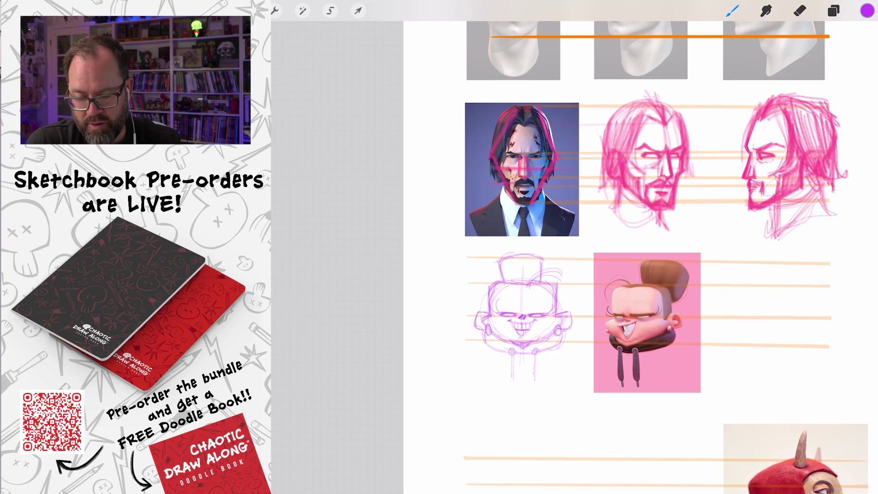
pyautogui.hscroll(3, 572, 256)
pyautogui.hscroll(1, 579, 256)
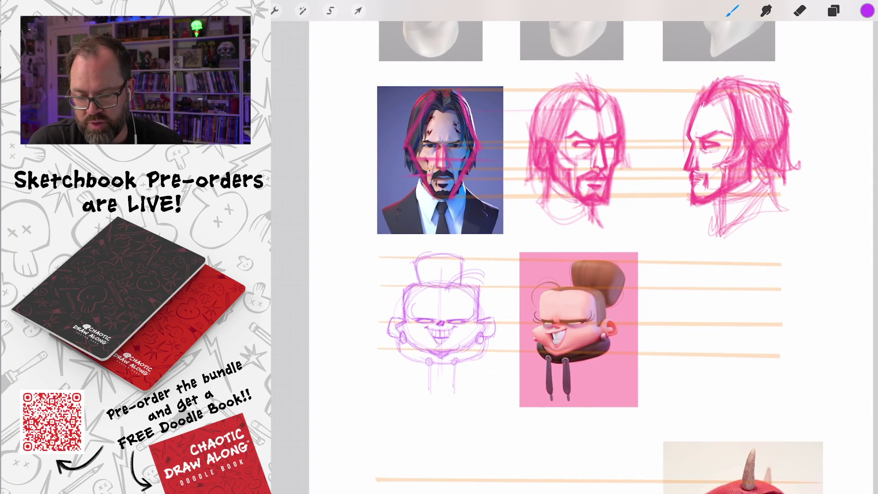
pyautogui.scroll(3, 549, 247)
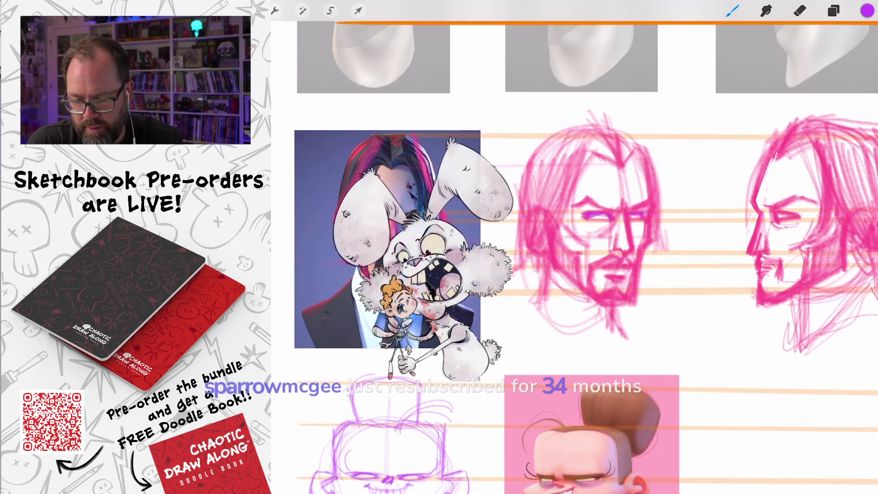
pyautogui.moveTo(622, 215); pyautogui.dragTo(624, 250)
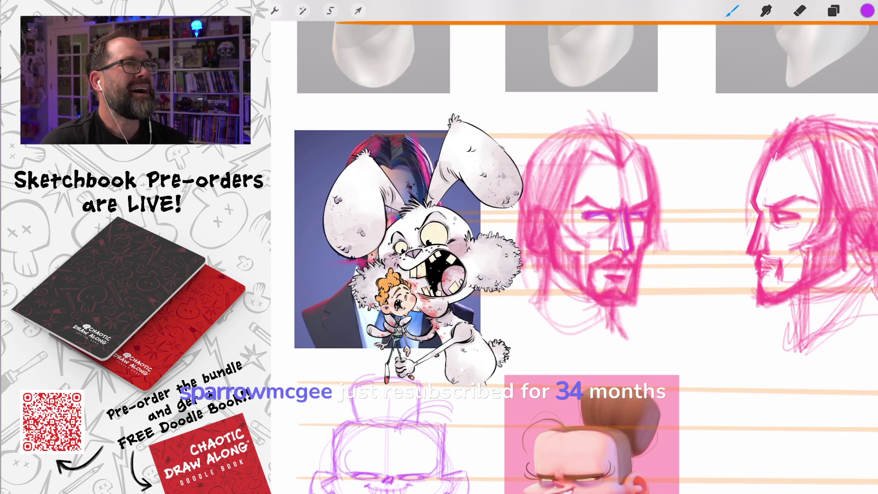
# Step: Start a new purple head circle to the right of the bun-haired reference
pyautogui.scroll(-5, 575, 256)
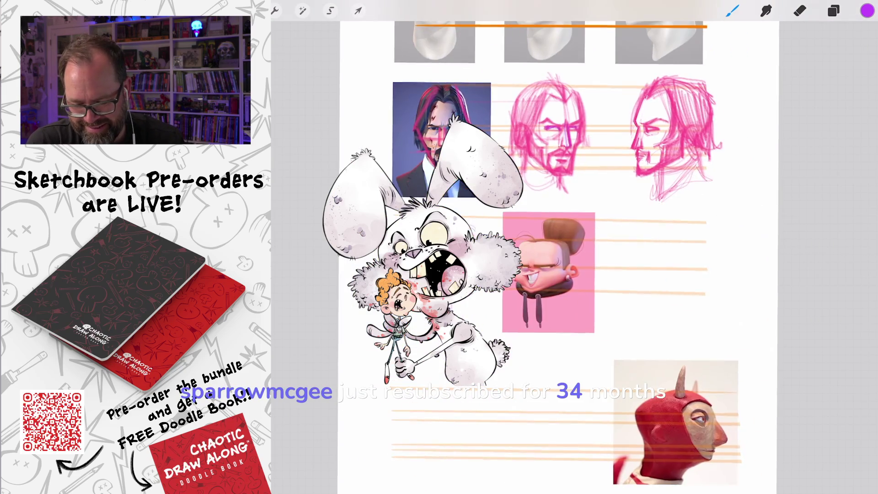
pyautogui.scroll(2, 574, 256)
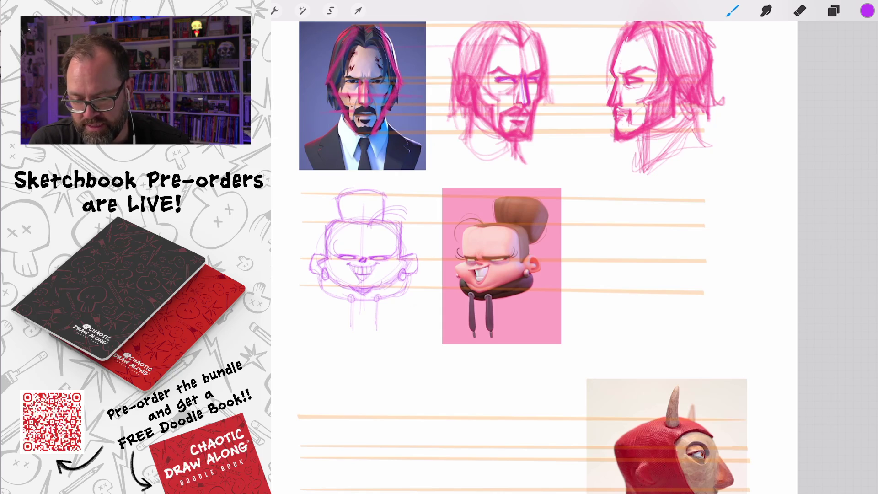
pyautogui.moveTo(641, 222)
pyautogui.mouseDown()
pyautogui.moveTo(686, 280)
pyautogui.moveTo(659, 295)
pyautogui.moveTo(688, 288)
pyautogui.moveTo(693, 274)
pyautogui.mouseUp()
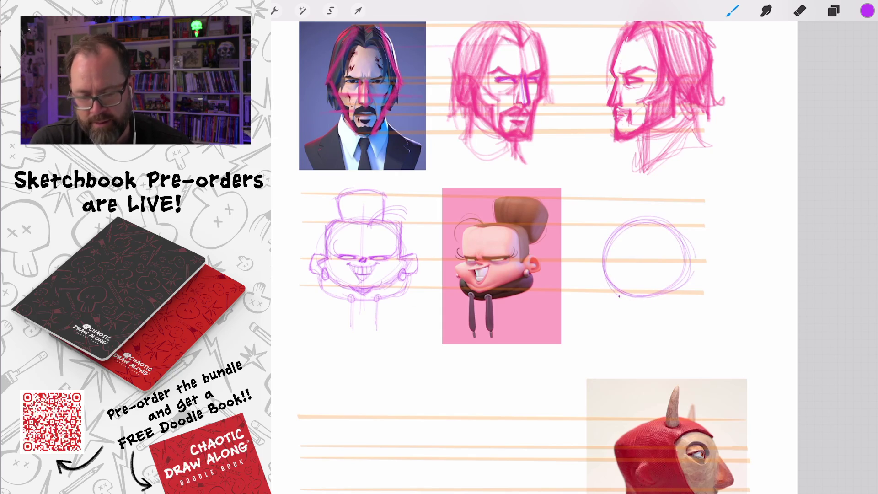
# Step: Refine the new head circle and mark its right edge
pyautogui.moveTo(606, 281); pyautogui.dragTo(648, 302)
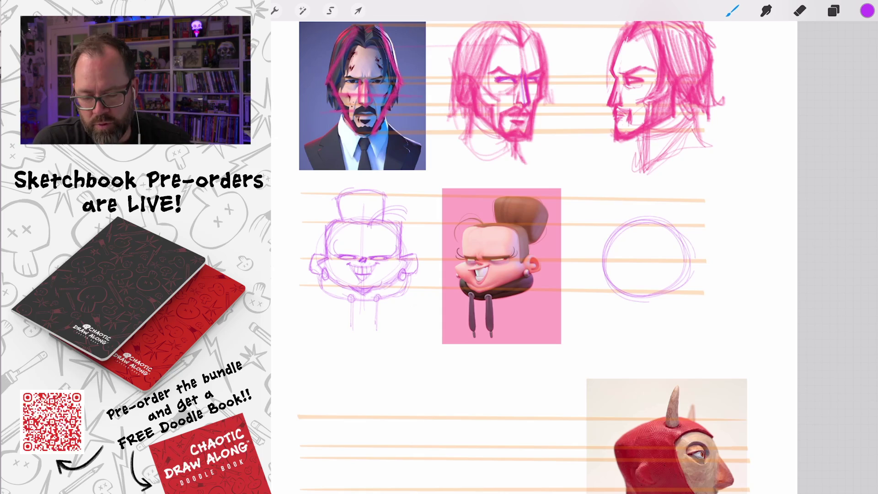
pyautogui.scroll(3, 654, 291)
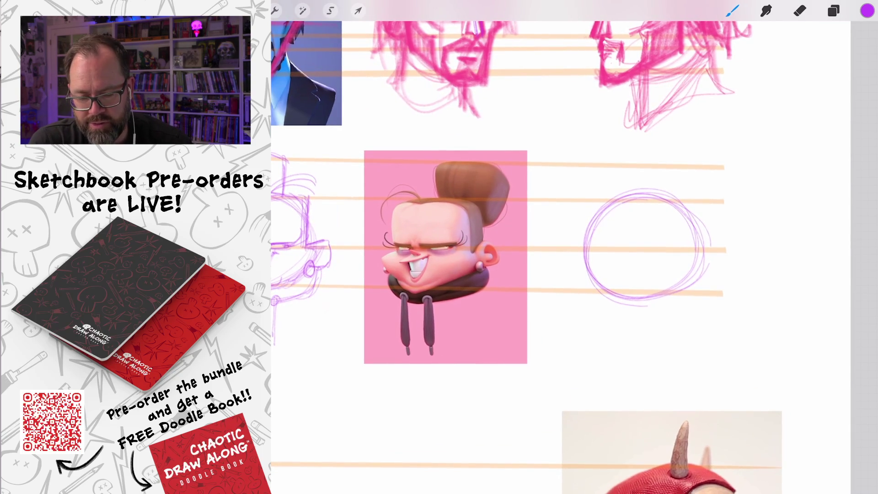
pyautogui.moveTo(676, 197)
pyautogui.mouseDown()
pyautogui.moveTo(696, 270)
pyautogui.moveTo(673, 295)
pyautogui.mouseUp()
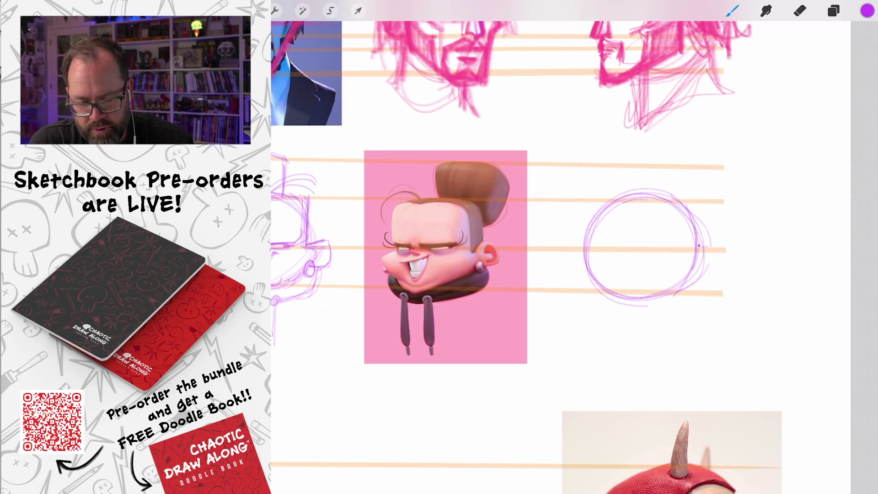
pyautogui.moveTo(702, 251); pyautogui.dragTo(714, 245)
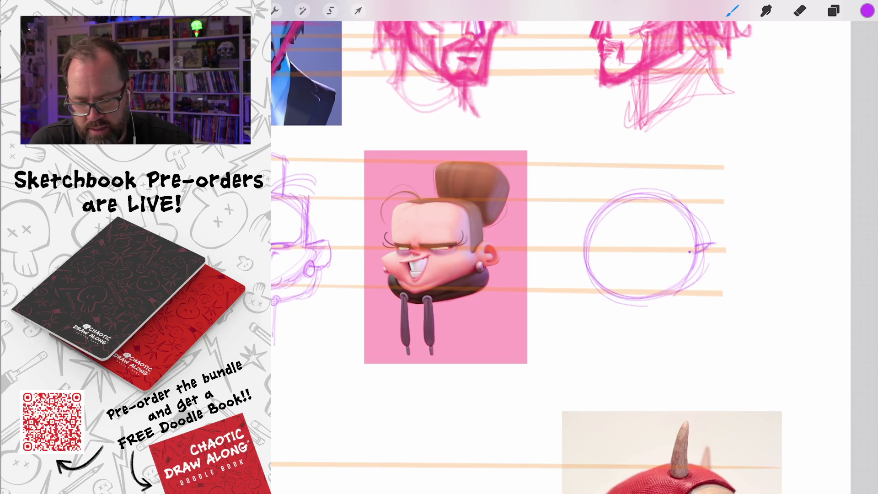
# Step: Trace the eyelid over the reference face and mark the eye line across the circle
pyautogui.scroll(5, 414, 261)
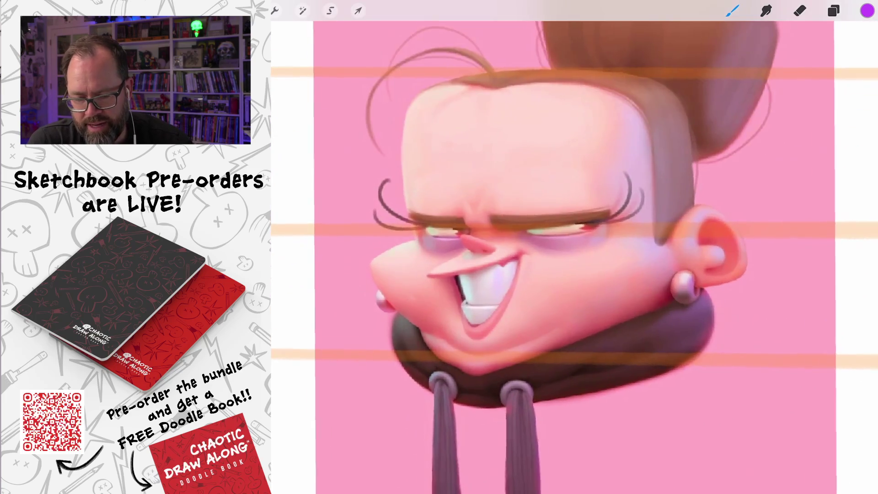
pyautogui.moveTo(583, 190)
pyautogui.mouseDown()
pyautogui.moveTo(620, 189)
pyautogui.moveTo(522, 201)
pyautogui.moveTo(535, 215)
pyautogui.mouseUp()
pyautogui.moveTo(613, 201)
pyautogui.mouseDown()
pyautogui.moveTo(526, 204)
pyautogui.moveTo(544, 213)
pyautogui.mouseUp()
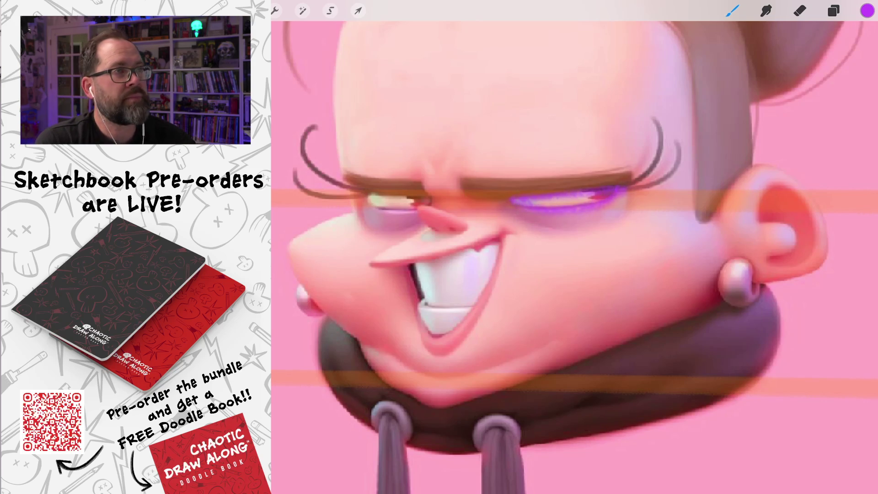
pyautogui.scroll(-5, 572, 256)
pyautogui.scroll(-3, 572, 256)
pyautogui.scroll(2, 650, 247)
pyautogui.moveTo(721, 234)
pyautogui.mouseDown()
pyautogui.moveTo(722, 247)
pyautogui.moveTo(727, 236)
pyautogui.moveTo(669, 245)
pyautogui.mouseUp()
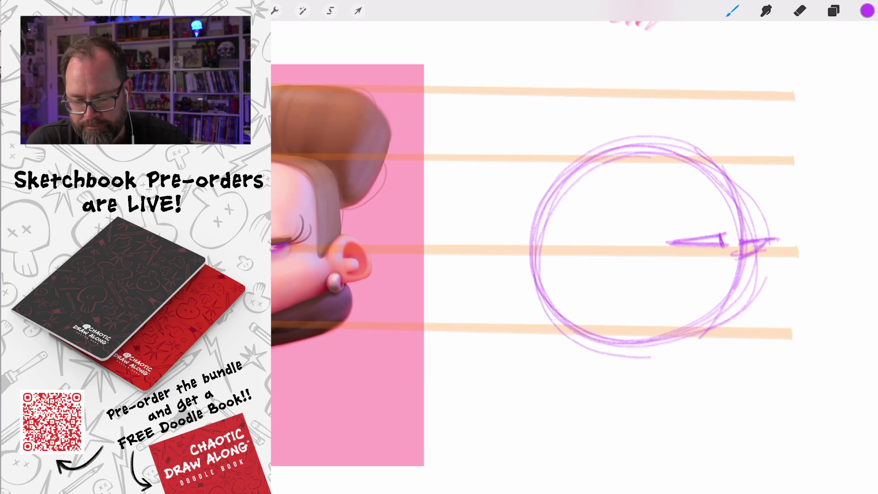
# Step: Draw a straight guide line from the reference's ear toward the circle
pyautogui.scroll(-3, 535, 234)
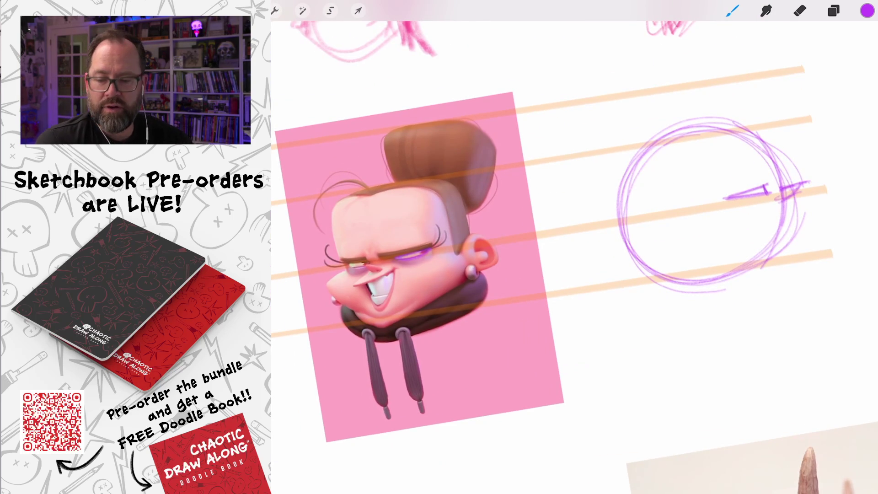
pyautogui.scroll(-3, 549, 247)
pyautogui.scroll(3, 572, 247)
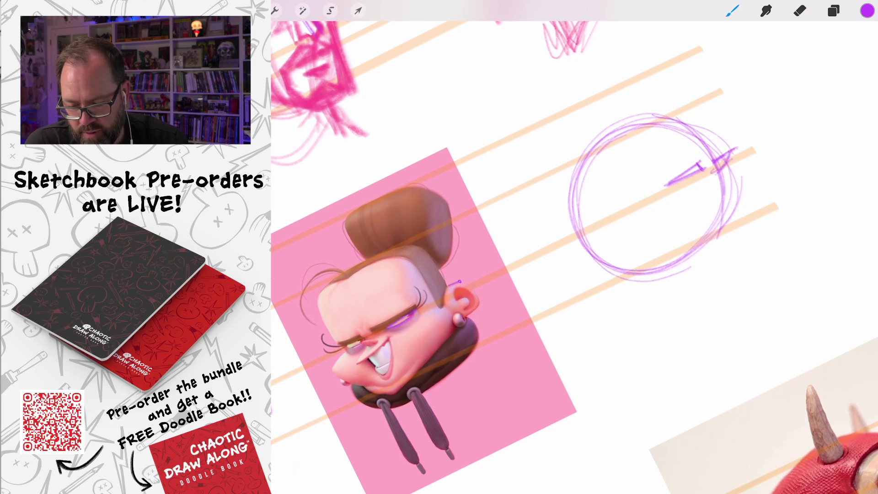
pyautogui.moveTo(457, 283); pyautogui.dragTo(615, 209)
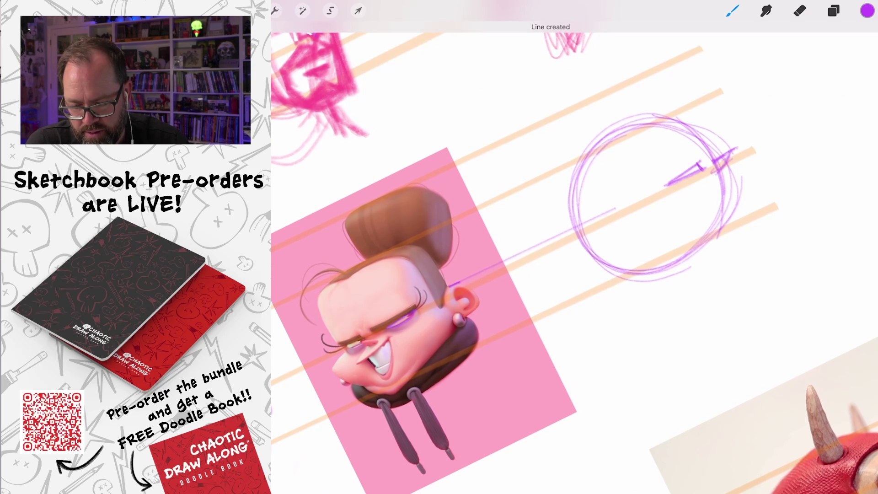
# Step: Add a second straight guide line from the reference's ear into the head circle
pyautogui.moveTo(467, 315); pyautogui.dragTo(628, 234)
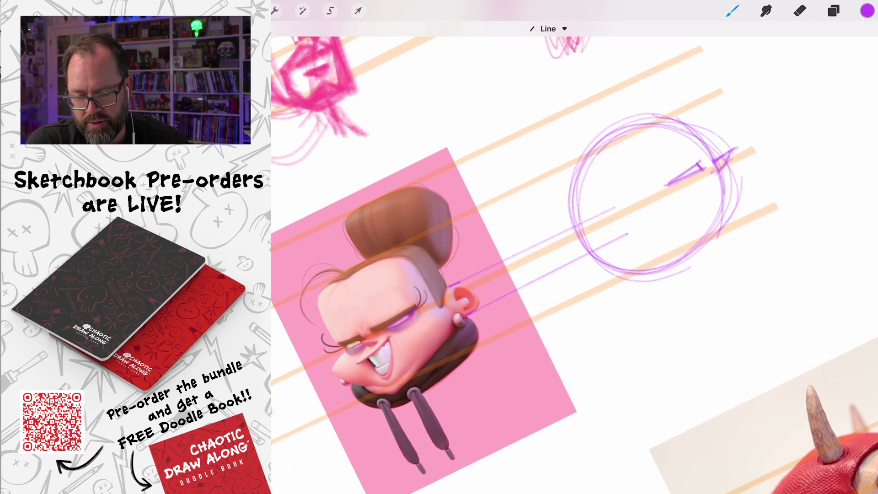
pyautogui.scroll(-5, 574, 247)
pyautogui.scroll(8, 525, 275)
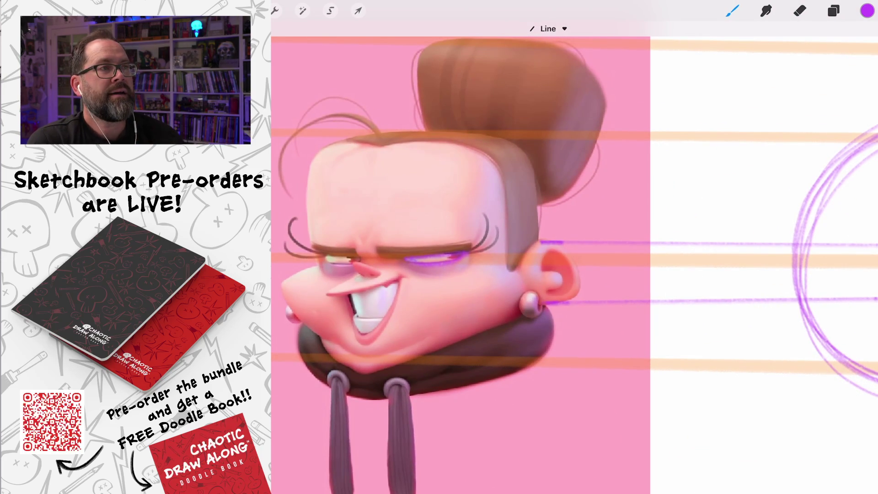
pyautogui.scroll(-5, 574, 247)
pyautogui.scroll(3, 581, 251)
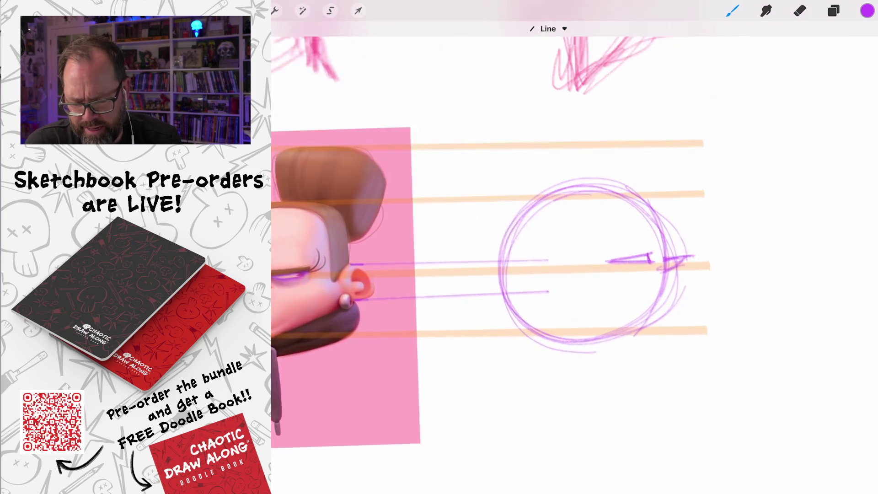
# Step: Sketch a small ear circle and mark the face's front edge on the profile head
pyautogui.moveTo(542, 244)
pyautogui.mouseDown()
pyautogui.moveTo(508, 275)
pyautogui.moveTo(551, 274)
pyautogui.moveTo(510, 249)
pyautogui.moveTo(516, 244)
pyautogui.moveTo(509, 261)
pyautogui.moveTo(488, 234)
pyautogui.moveTo(485, 195)
pyautogui.moveTo(498, 185)
pyautogui.moveTo(486, 203)
pyautogui.mouseUp()
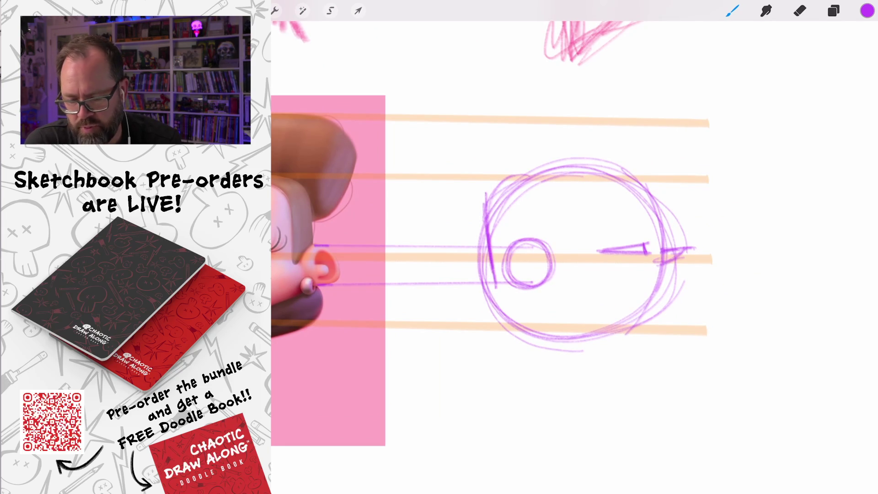
pyautogui.scroll(-3, 572, 256)
pyautogui.moveTo(671, 254); pyautogui.dragTo(668, 206)
pyautogui.moveTo(672, 236)
pyautogui.mouseDown()
pyautogui.moveTo(636, 190)
pyautogui.moveTo(618, 186)
pyautogui.mouseUp()
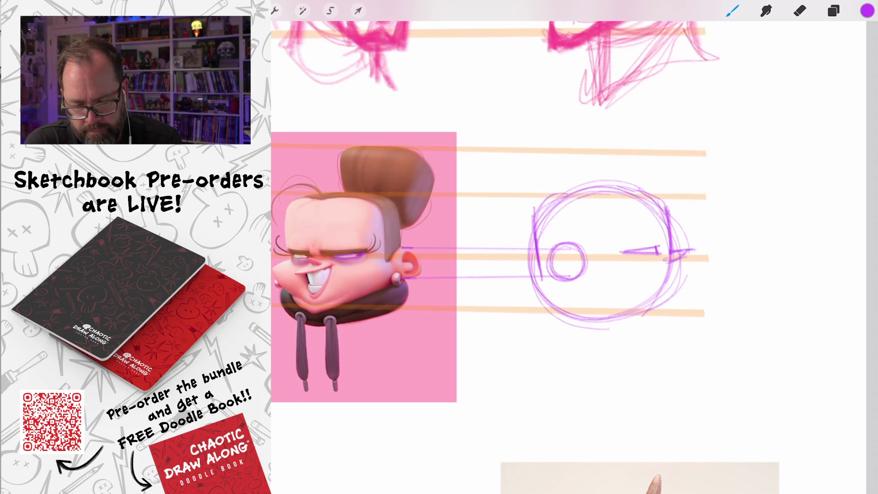
pyautogui.scroll(2, 571, 229)
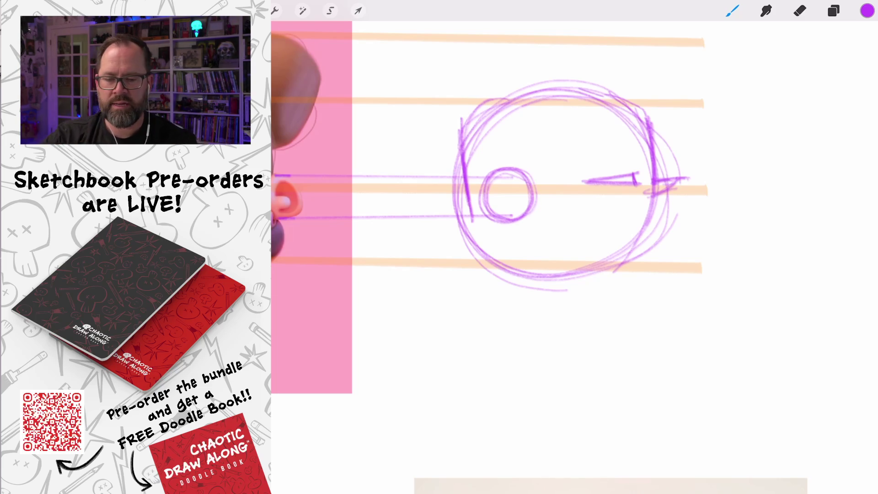
pyautogui.scroll(-3, 572, 206)
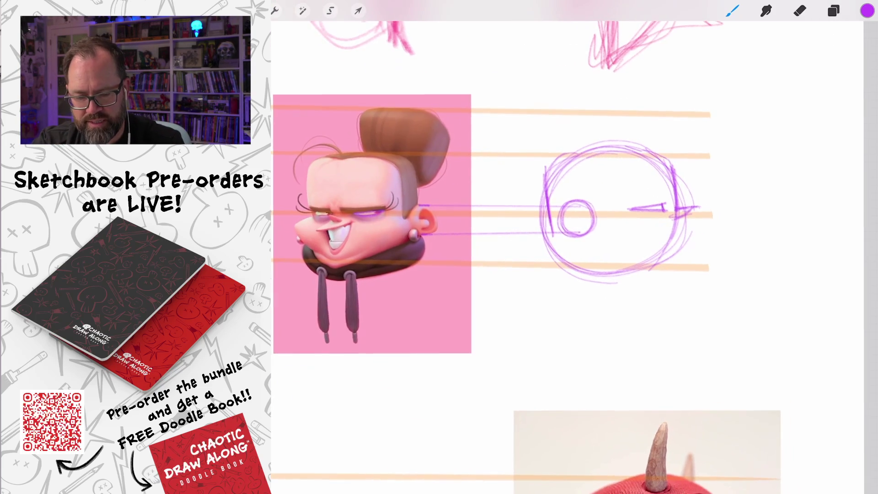
# Step: Try arcs beside the ear and strokes along the face's right edge, undoing both attempts
pyautogui.moveTo(611, 216)
pyautogui.mouseDown()
pyautogui.moveTo(608, 251)
pyautogui.moveTo(621, 247)
pyautogui.mouseUp()
pyautogui.moveTo(631, 222); pyautogui.dragTo(635, 238)
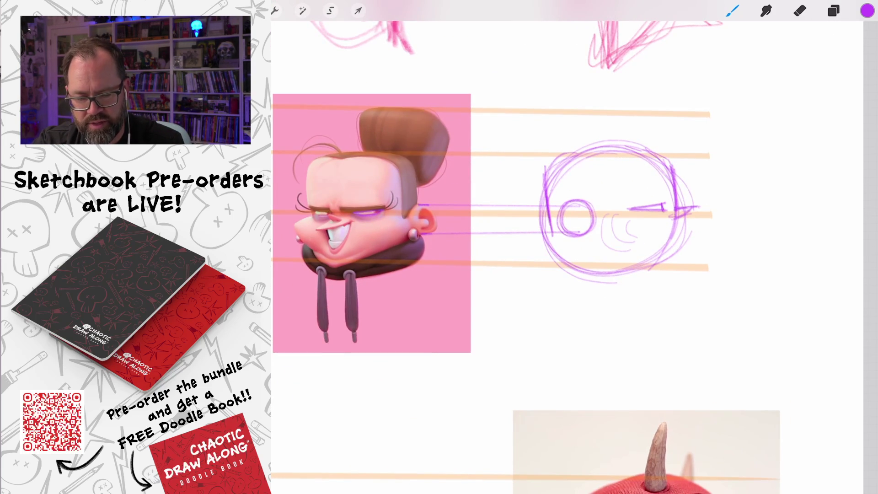
pyautogui.hotkey('ctrl', 'z')
pyautogui.hotkey('ctrl', 'z')
pyautogui.hotkey('ctrl', 'z')
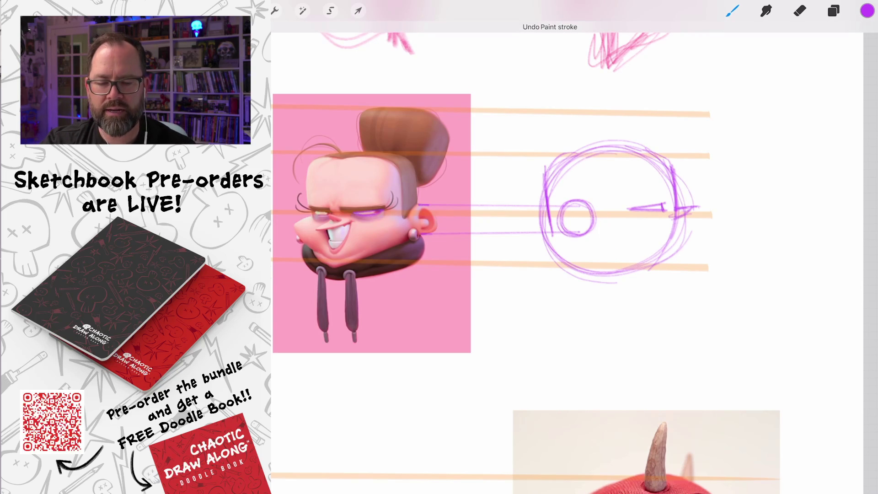
pyautogui.scroll(2, 595, 206)
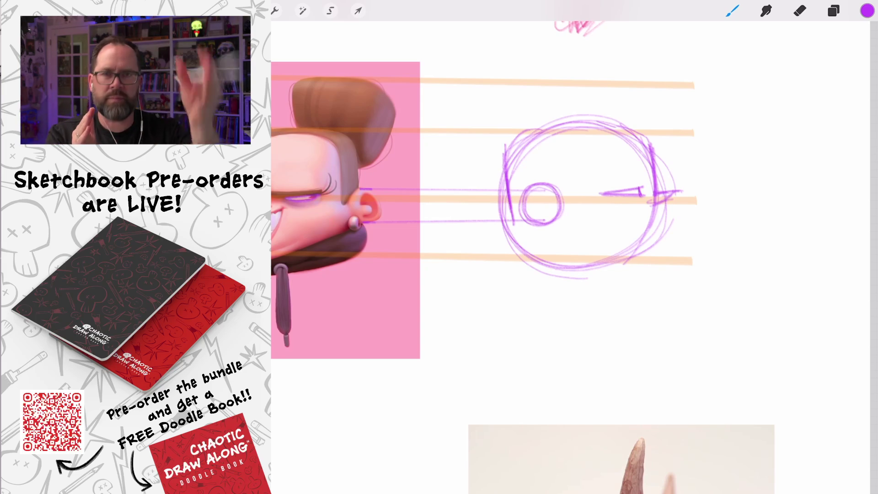
pyautogui.moveTo(658, 203)
pyautogui.mouseDown()
pyautogui.moveTo(677, 211)
pyautogui.moveTo(650, 249)
pyautogui.moveTo(618, 261)
pyautogui.moveTo(677, 215)
pyautogui.mouseUp()
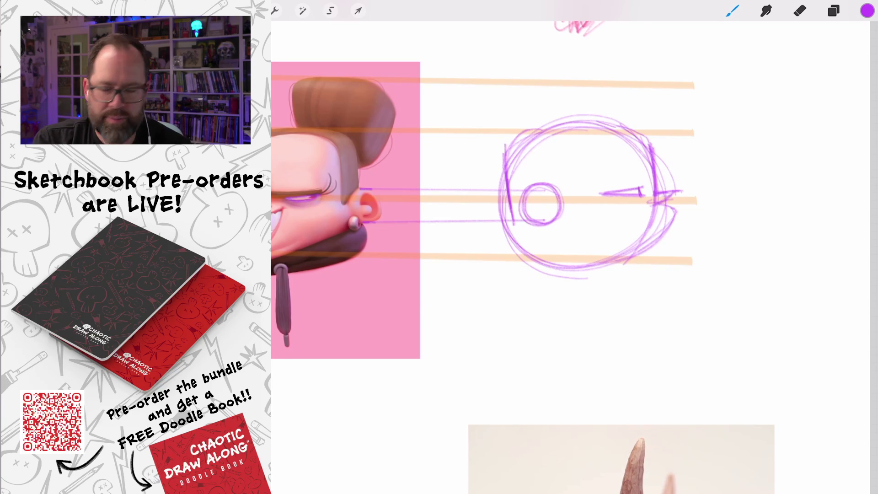
pyautogui.hotkey('ctrl', 'z')
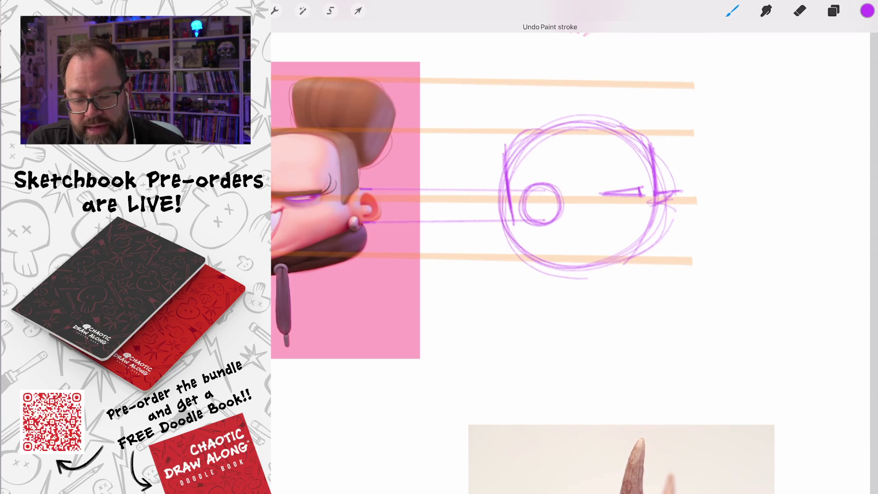
pyautogui.scroll(2, 545, 169)
pyautogui.scroll(-3, 595, 206)
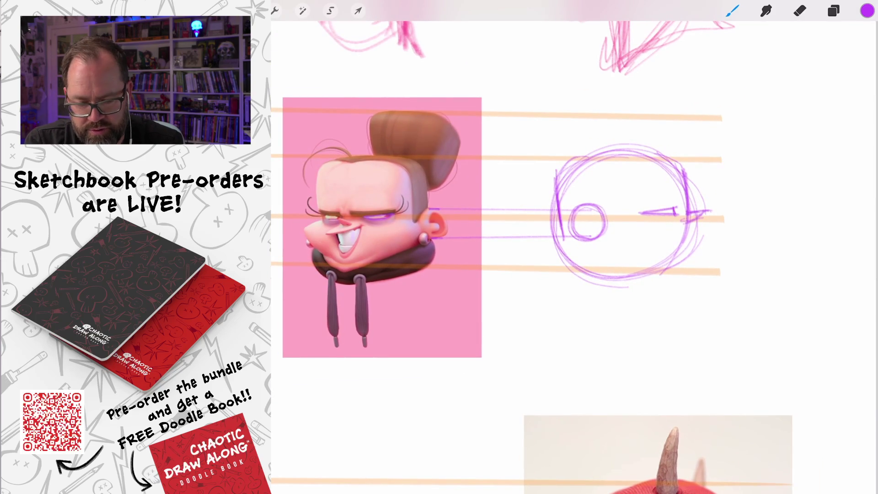
# Step: Sketch the mouth on the face front, then strokes for the ear, jaw and bottom edge
pyautogui.moveTo(688, 224)
pyautogui.mouseDown()
pyautogui.moveTo(703, 230)
pyautogui.moveTo(652, 227)
pyautogui.moveTo(677, 249)
pyautogui.mouseUp()
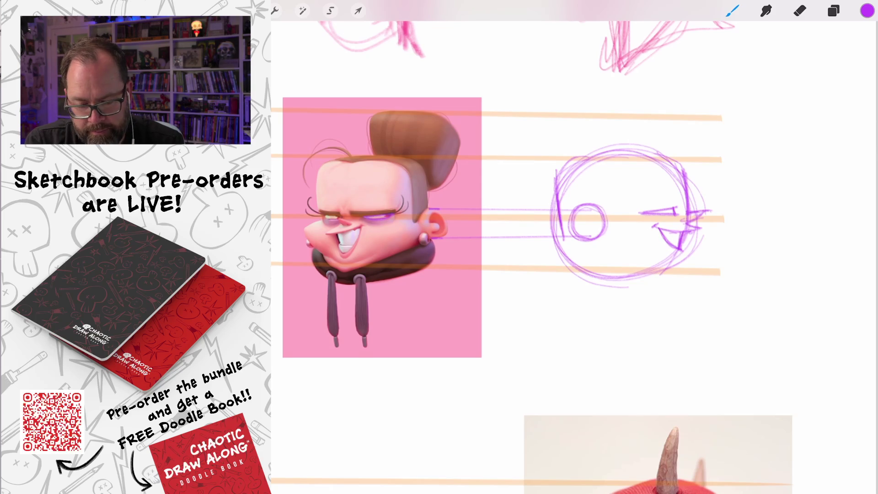
pyautogui.moveTo(690, 248)
pyautogui.mouseDown()
pyautogui.moveTo(662, 269)
pyautogui.moveTo(642, 268)
pyautogui.mouseUp()
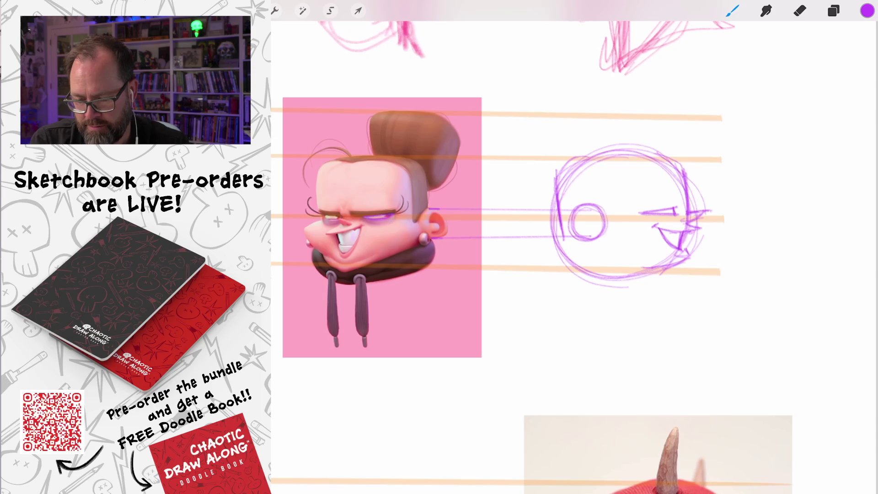
pyautogui.moveTo(587, 225)
pyautogui.mouseDown()
pyautogui.moveTo(600, 256)
pyautogui.moveTo(654, 275)
pyautogui.moveTo(656, 267)
pyautogui.mouseUp()
pyautogui.moveTo(602, 250); pyautogui.dragTo(655, 263)
pyautogui.moveTo(559, 226); pyautogui.dragTo(580, 255)
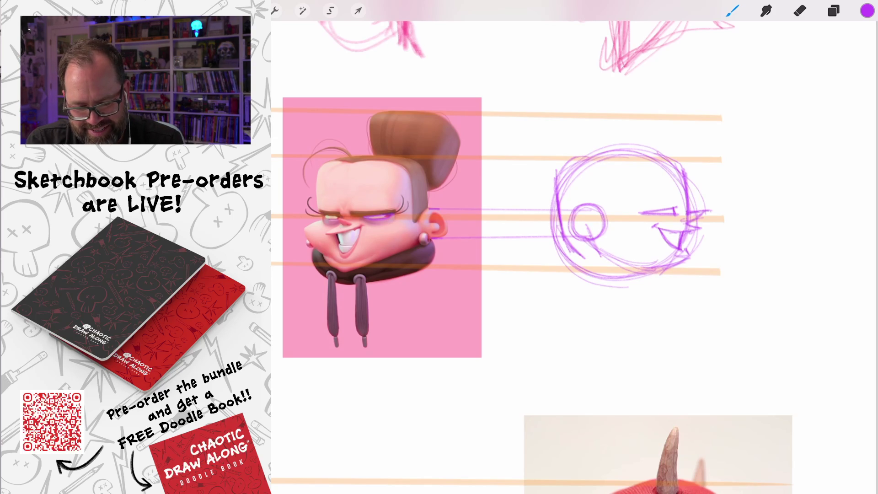
pyautogui.moveTo(695, 259)
pyautogui.mouseDown()
pyautogui.moveTo(675, 272)
pyautogui.moveTo(624, 273)
pyautogui.mouseUp()
# Step: Retrace the top of the side-view head and add a curl of hair at the front
pyautogui.moveTo(686, 181)
pyautogui.mouseDown()
pyautogui.moveTo(679, 161)
pyautogui.moveTo(560, 175)
pyautogui.mouseUp()
pyautogui.moveTo(672, 154)
pyautogui.mouseDown()
pyautogui.moveTo(560, 170)
pyautogui.moveTo(554, 196)
pyautogui.mouseUp()
pyautogui.moveTo(686, 173)
pyautogui.mouseDown()
pyautogui.moveTo(668, 162)
pyautogui.moveTo(612, 186)
pyautogui.mouseUp()
pyautogui.moveTo(676, 157); pyautogui.dragTo(609, 191)
pyautogui.moveTo(629, 163)
pyautogui.mouseDown()
pyautogui.moveTo(613, 226)
pyautogui.moveTo(565, 220)
pyautogui.mouseUp()
pyautogui.moveTo(684, 161); pyautogui.dragTo(725, 168)
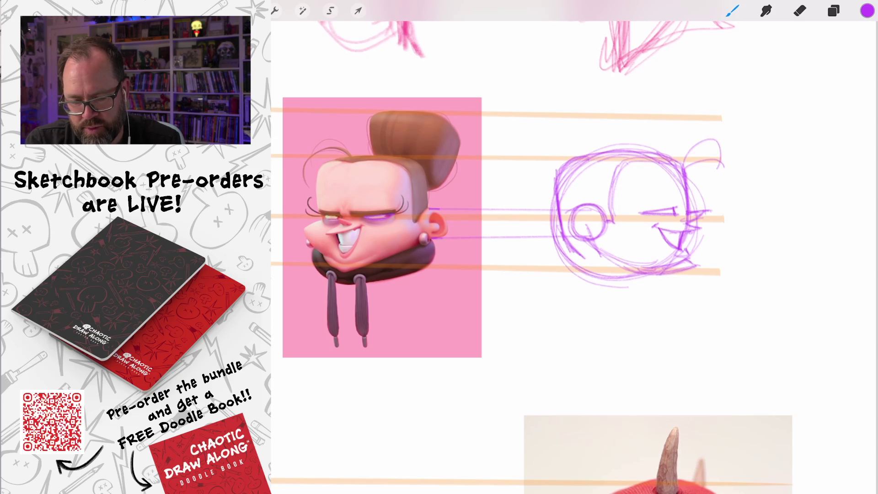
pyautogui.moveTo(635, 152); pyautogui.dragTo(558, 176)
pyautogui.moveTo(661, 150); pyautogui.dragTo(565, 168)
# Step: Draw the boxy bun rising from the back-top of the head, darkening where it meets the head
pyautogui.moveTo(575, 106); pyautogui.dragTo(600, 155)
pyautogui.moveTo(561, 189); pyautogui.dragTo(534, 198)
pyautogui.moveTo(519, 137)
pyautogui.mouseDown()
pyautogui.moveTo(538, 196)
pyautogui.moveTo(548, 193)
pyautogui.moveTo(515, 146)
pyautogui.moveTo(587, 110)
pyautogui.mouseUp()
pyautogui.moveTo(544, 114)
pyautogui.mouseDown()
pyautogui.moveTo(511, 150)
pyautogui.moveTo(584, 111)
pyautogui.mouseUp()
pyautogui.moveTo(525, 134)
pyautogui.mouseDown()
pyautogui.moveTo(516, 161)
pyautogui.moveTo(572, 111)
pyautogui.moveTo(516, 123)
pyautogui.mouseUp()
pyautogui.moveTo(560, 107)
pyautogui.mouseDown()
pyautogui.moveTo(508, 144)
pyautogui.moveTo(515, 171)
pyautogui.mouseUp()
pyautogui.moveTo(511, 134); pyautogui.dragTo(548, 198)
pyautogui.moveTo(580, 111); pyautogui.dragTo(562, 173)
pyautogui.moveTo(588, 112)
pyautogui.mouseDown()
pyautogui.moveTo(569, 158)
pyautogui.moveTo(584, 151)
pyautogui.moveTo(560, 205)
pyautogui.mouseUp()
pyautogui.moveTo(589, 156); pyautogui.dragTo(558, 208)
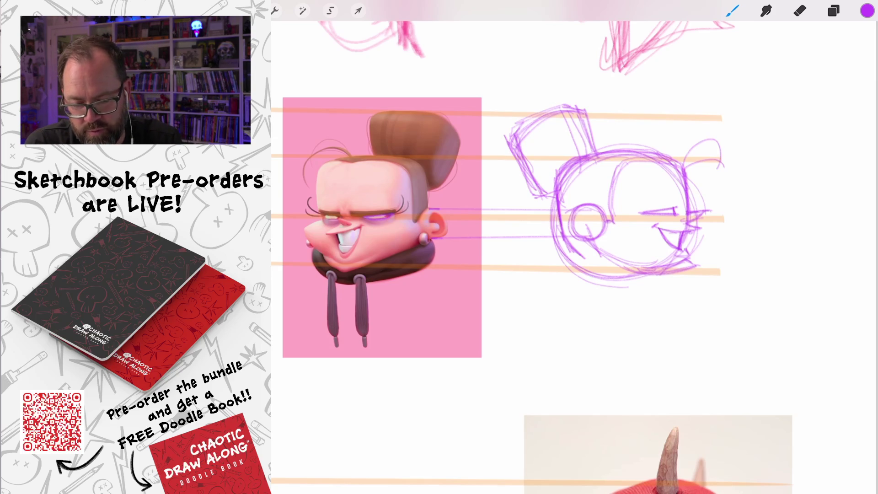
# Step: Darken the side-view eye and brow, retrace the ear circle and extend the jawline to the chin
pyautogui.scroll(5, 702, 182)
pyautogui.moveTo(649, 202); pyautogui.dragTo(568, 212)
pyautogui.moveTo(622, 208)
pyautogui.mouseDown()
pyautogui.moveTo(566, 203)
pyautogui.moveTo(582, 223)
pyautogui.moveTo(538, 238)
pyautogui.mouseUp()
pyautogui.moveTo(642, 224)
pyautogui.mouseDown()
pyautogui.moveTo(639, 205)
pyautogui.moveTo(652, 194)
pyautogui.mouseUp()
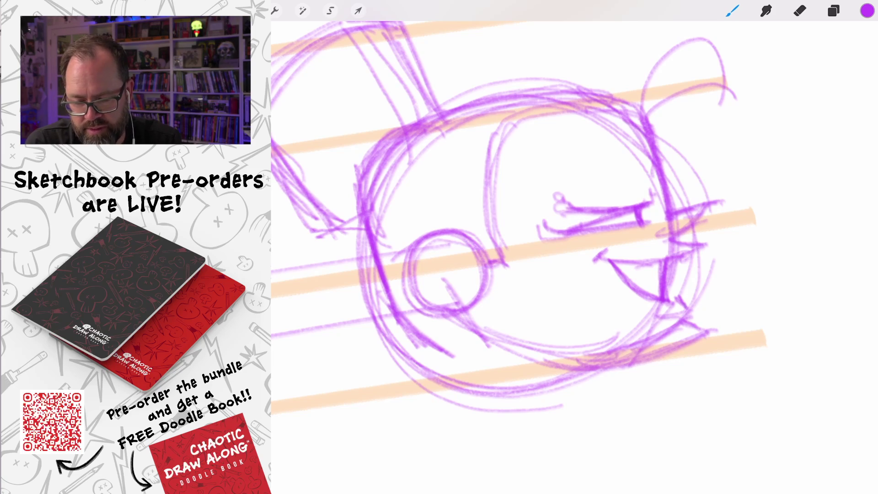
pyautogui.scroll(-5, 517, 220)
pyautogui.moveTo(584, 196)
pyautogui.mouseDown()
pyautogui.moveTo(536, 204)
pyautogui.moveTo(542, 221)
pyautogui.moveTo(570, 238)
pyautogui.moveTo(582, 217)
pyautogui.moveTo(587, 238)
pyautogui.moveTo(557, 197)
pyautogui.moveTo(552, 204)
pyautogui.moveTo(582, 212)
pyautogui.moveTo(555, 215)
pyautogui.moveTo(572, 208)
pyautogui.moveTo(564, 212)
pyautogui.mouseUp()
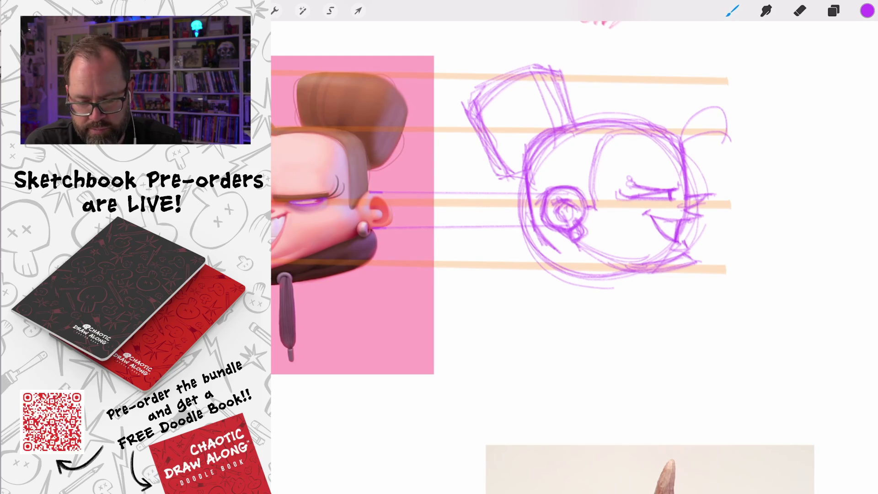
pyautogui.moveTo(574, 245)
pyautogui.mouseDown()
pyautogui.moveTo(615, 262)
pyautogui.moveTo(618, 273)
pyautogui.moveTo(529, 234)
pyautogui.moveTo(527, 277)
pyautogui.moveTo(675, 279)
pyautogui.moveTo(625, 295)
pyautogui.mouseUp()
pyautogui.moveTo(673, 275); pyautogui.dragTo(611, 293)
# Step: Mark the cheek-to-nose line over the bun-haired reference face
pyautogui.scroll(-5, 499, 187)
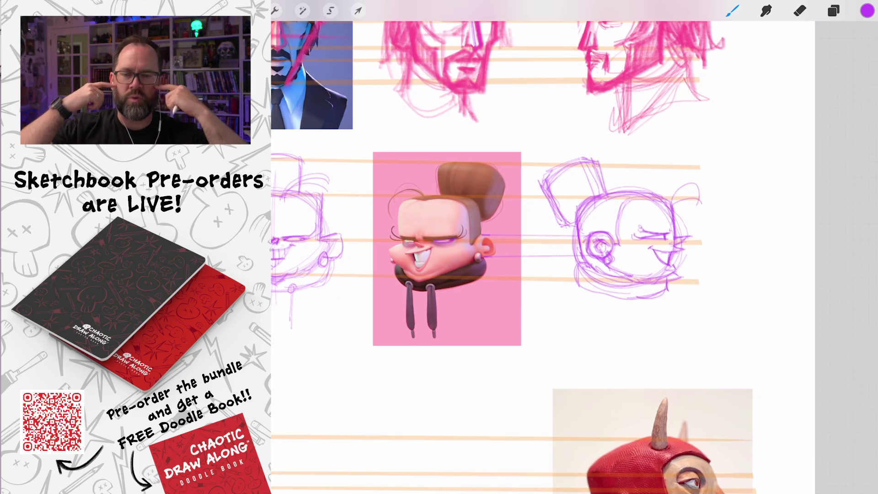
pyautogui.scroll(5, 384, 252)
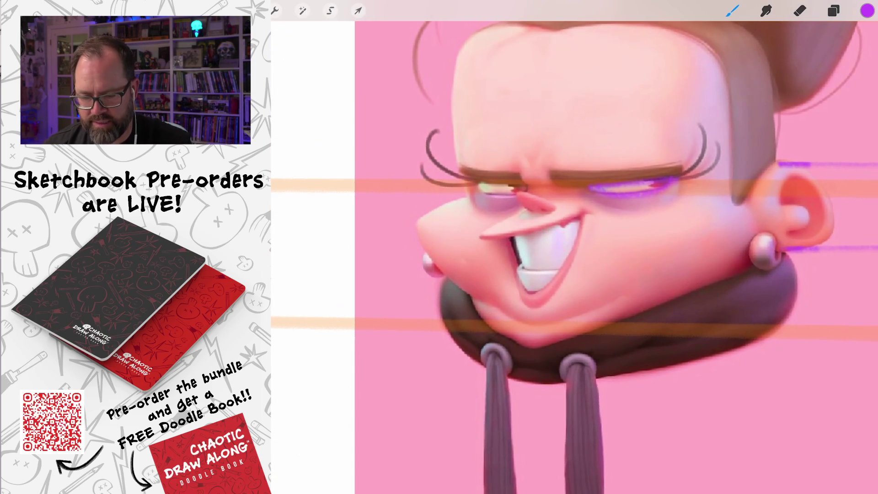
pyautogui.moveTo(467, 198)
pyautogui.mouseDown()
pyautogui.moveTo(409, 226)
pyautogui.moveTo(478, 297)
pyautogui.mouseUp()
pyautogui.scroll(1, 572, 256)
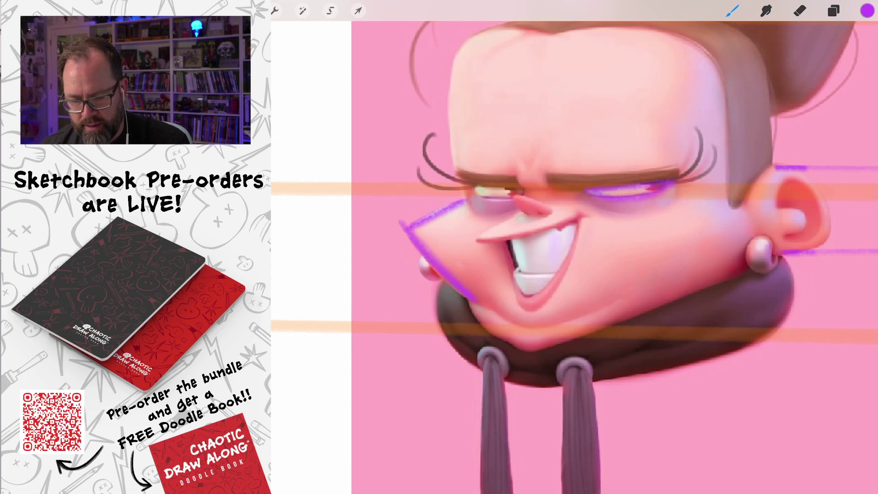
pyautogui.moveTo(483, 241); pyautogui.dragTo(581, 220)
pyautogui.moveTo(492, 240)
pyautogui.mouseDown()
pyautogui.moveTo(471, 247)
pyautogui.moveTo(578, 224)
pyautogui.mouseUp()
pyautogui.moveTo(487, 247); pyautogui.dragTo(531, 302)
pyautogui.moveTo(580, 223)
pyautogui.mouseDown()
pyautogui.moveTo(532, 302)
pyautogui.moveTo(542, 284)
pyautogui.mouseUp()
pyautogui.scroll(-3, 572, 256)
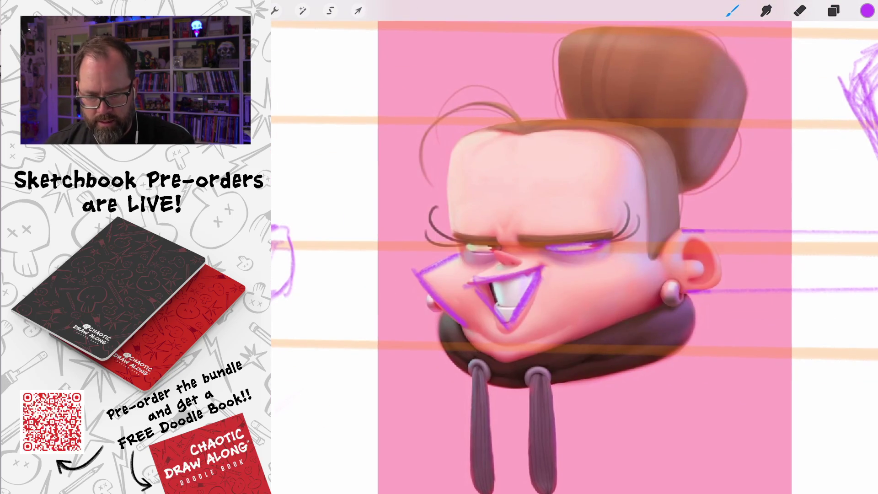
pyautogui.scroll(-1, 572, 256)
pyautogui.moveTo(536, 251)
pyautogui.mouseDown()
pyautogui.moveTo(525, 176)
pyautogui.moveTo(698, 202)
pyautogui.mouseUp()
pyautogui.moveTo(547, 170)
pyautogui.mouseDown()
pyautogui.moveTo(699, 201)
pyautogui.moveTo(638, 306)
pyautogui.mouseUp()
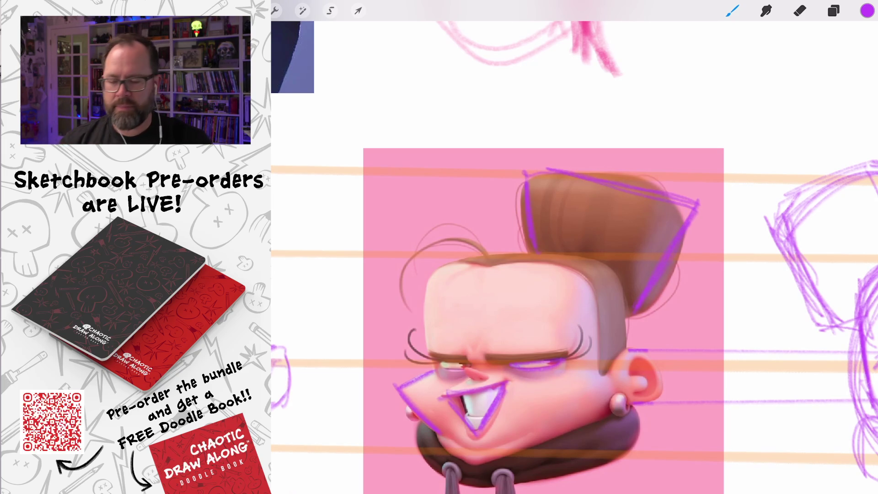
pyautogui.scroll(-5, 574, 257)
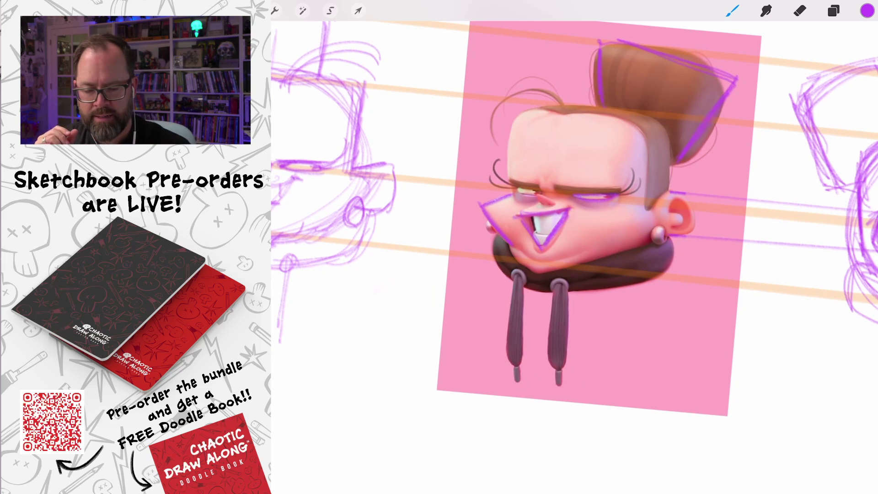
pyautogui.scroll(-5, 574, 220)
pyautogui.scroll(3, 574, 219)
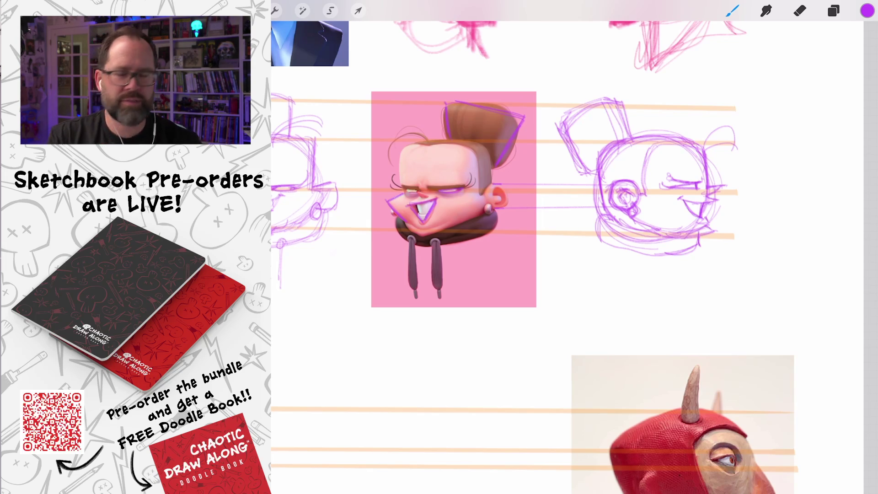
pyautogui.scroll(-3, 567, 247)
# Step: Draw a loose purple head circle on the orange guide lines left of the horned puppet photo
pyautogui.scroll(-2, 604, 217)
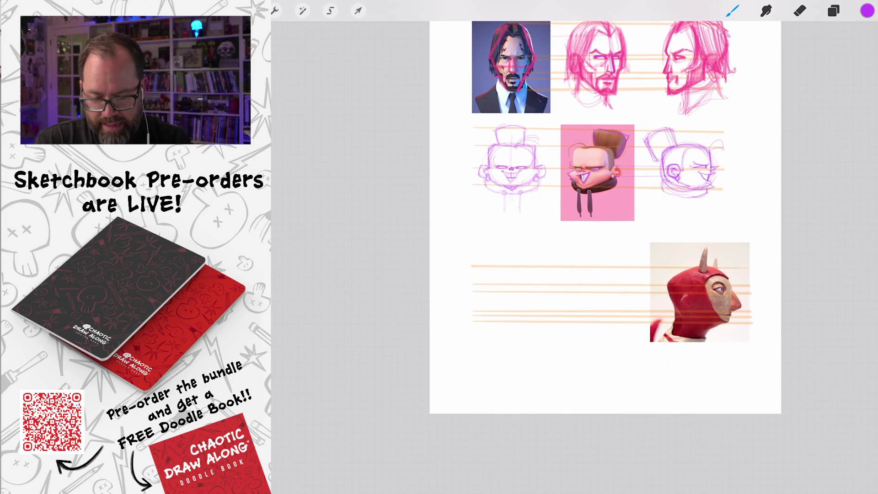
pyautogui.scroll(3, 682, 337)
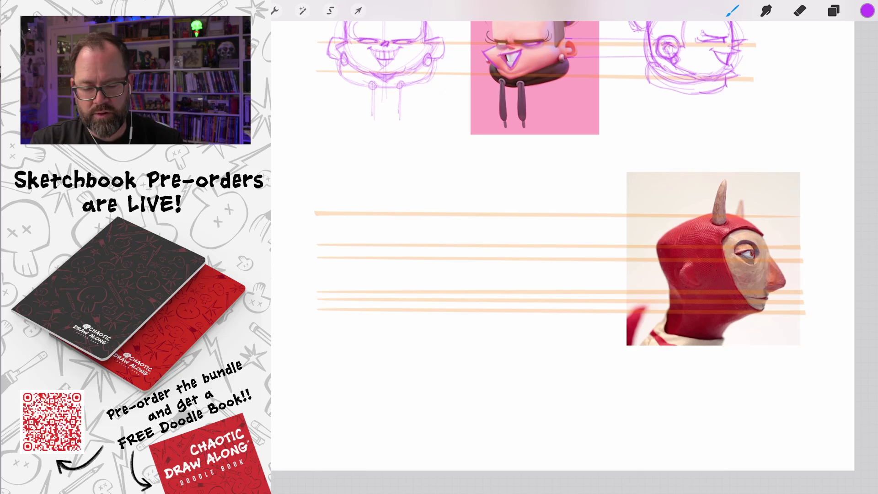
pyautogui.moveTo(396, 214)
pyautogui.mouseDown()
pyautogui.moveTo(416, 217)
pyautogui.moveTo(358, 220)
pyautogui.moveTo(409, 219)
pyautogui.moveTo(430, 274)
pyautogui.moveTo(429, 255)
pyautogui.moveTo(347, 295)
pyautogui.moveTo(423, 224)
pyautogui.mouseUp()
pyautogui.scroll(5, 480, 228)
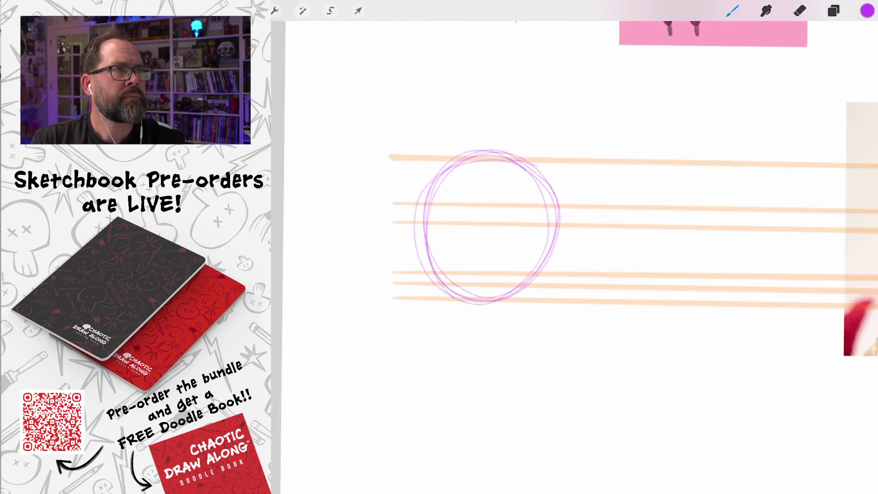
# Step: Thicken and widen the devil head circle, then draw a small triangular nose inside it
pyautogui.scroll(-5, 572, 229)
pyautogui.hscroll(-2, 572, 229)
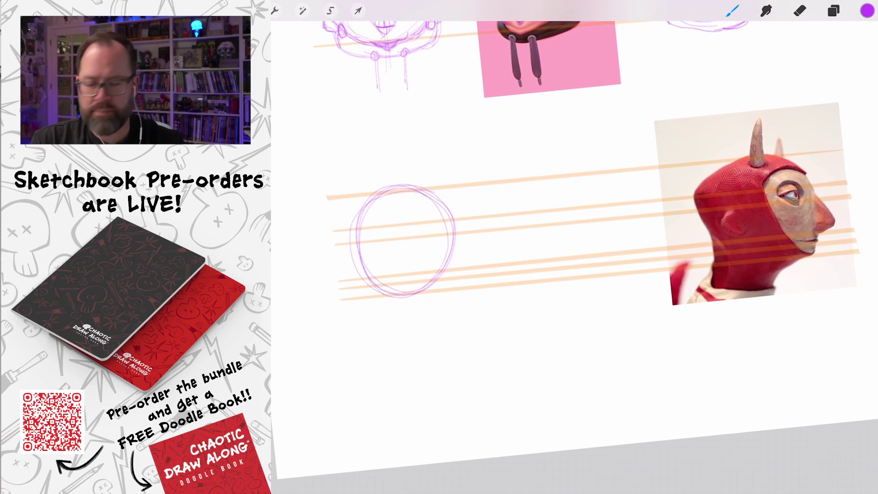
pyautogui.moveTo(433, 200)
pyautogui.mouseDown()
pyautogui.moveTo(457, 275)
pyautogui.moveTo(412, 297)
pyautogui.mouseUp()
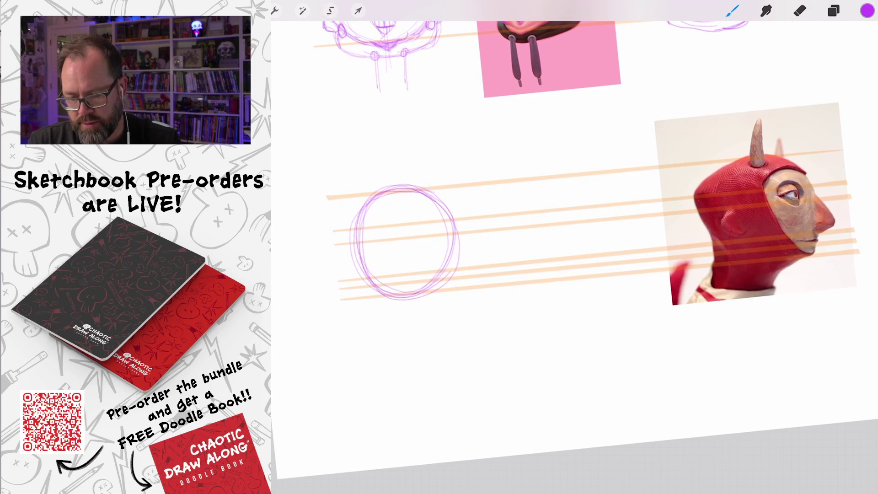
pyautogui.moveTo(399, 237)
pyautogui.mouseDown()
pyautogui.moveTo(397, 276)
pyautogui.moveTo(416, 276)
pyautogui.moveTo(406, 234)
pyautogui.mouseUp()
pyautogui.moveTo(416, 271)
pyautogui.mouseDown()
pyautogui.moveTo(407, 240)
pyautogui.moveTo(418, 275)
pyautogui.mouseUp()
pyautogui.moveTo(416, 267)
pyautogui.mouseDown()
pyautogui.moveTo(406, 233)
pyautogui.moveTo(398, 254)
pyautogui.mouseUp()
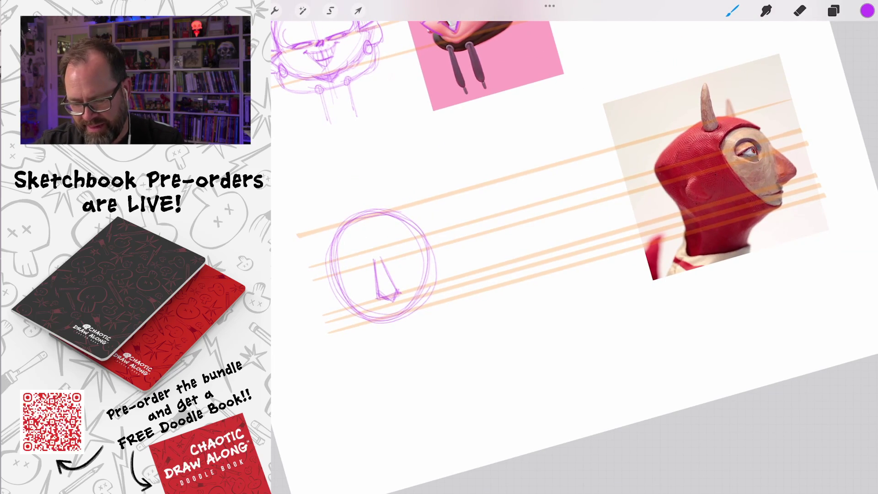
# Step: Add a short line under the nose and thicken the head circle's right edge
pyautogui.moveTo(386, 306); pyautogui.dragTo(403, 301)
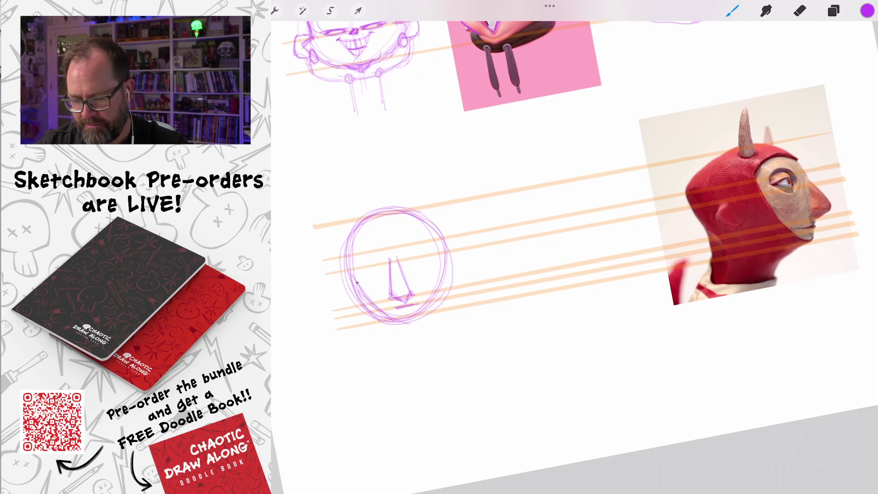
pyautogui.moveTo(412, 322)
pyautogui.mouseDown()
pyautogui.moveTo(444, 263)
pyautogui.moveTo(445, 237)
pyautogui.mouseUp()
pyautogui.moveTo(434, 297); pyautogui.dragTo(446, 241)
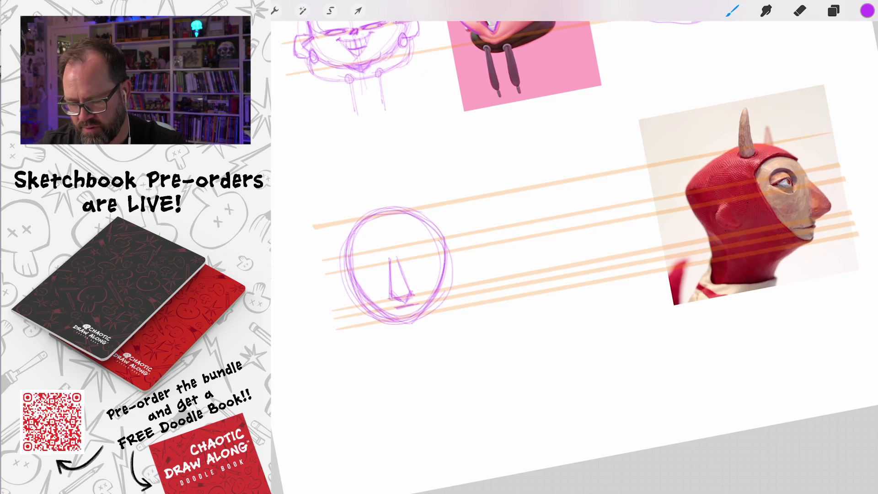
pyautogui.moveTo(440, 228); pyautogui.dragTo(443, 286)
pyautogui.moveTo(444, 250)
pyautogui.mouseDown()
pyautogui.moveTo(411, 218)
pyautogui.moveTo(422, 226)
pyautogui.mouseUp()
# Step: Draw a wavy brow line linked to the reference's brow, plus two round eyes
pyautogui.moveTo(348, 243); pyautogui.dragTo(388, 238)
pyautogui.moveTo(700, 171)
pyautogui.mouseDown()
pyautogui.moveTo(382, 236)
pyautogui.moveTo(440, 220)
pyautogui.mouseUp()
pyautogui.moveTo(366, 232); pyautogui.dragTo(435, 224)
pyautogui.moveTo(369, 232); pyautogui.dragTo(353, 274)
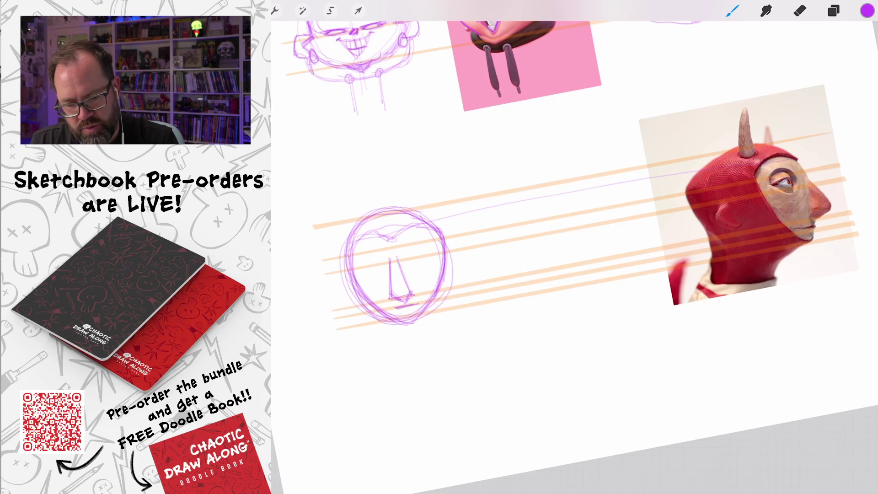
pyautogui.moveTo(365, 245)
pyautogui.mouseDown()
pyautogui.moveTo(379, 257)
pyautogui.moveTo(355, 253)
pyautogui.moveTo(366, 246)
pyautogui.moveTo(371, 274)
pyautogui.mouseUp()
pyautogui.moveTo(434, 238)
pyautogui.mouseDown()
pyautogui.moveTo(412, 254)
pyautogui.moveTo(438, 247)
pyautogui.moveTo(422, 236)
pyautogui.moveTo(413, 258)
pyautogui.moveTo(435, 242)
pyautogui.moveTo(391, 293)
pyautogui.moveTo(409, 295)
pyautogui.moveTo(396, 256)
pyautogui.moveTo(407, 288)
pyautogui.mouseUp()
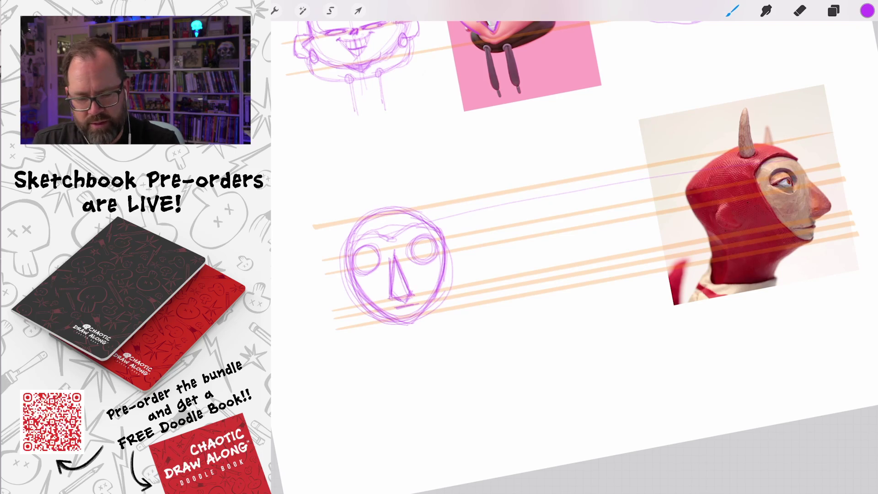
# Step: Retrace the devil head outline and add an ear on each side
pyautogui.moveTo(394, 324)
pyautogui.mouseDown()
pyautogui.moveTo(366, 319)
pyautogui.moveTo(341, 281)
pyautogui.moveTo(339, 238)
pyautogui.moveTo(352, 219)
pyautogui.mouseUp()
pyautogui.moveTo(457, 265)
pyautogui.mouseDown()
pyautogui.moveTo(419, 320)
pyautogui.moveTo(458, 227)
pyautogui.moveTo(450, 288)
pyautogui.mouseUp()
pyautogui.moveTo(453, 249)
pyautogui.mouseDown()
pyautogui.moveTo(396, 206)
pyautogui.moveTo(345, 240)
pyautogui.mouseUp()
pyautogui.moveTo(412, 210)
pyautogui.mouseDown()
pyautogui.moveTo(343, 252)
pyautogui.moveTo(348, 290)
pyautogui.mouseUp()
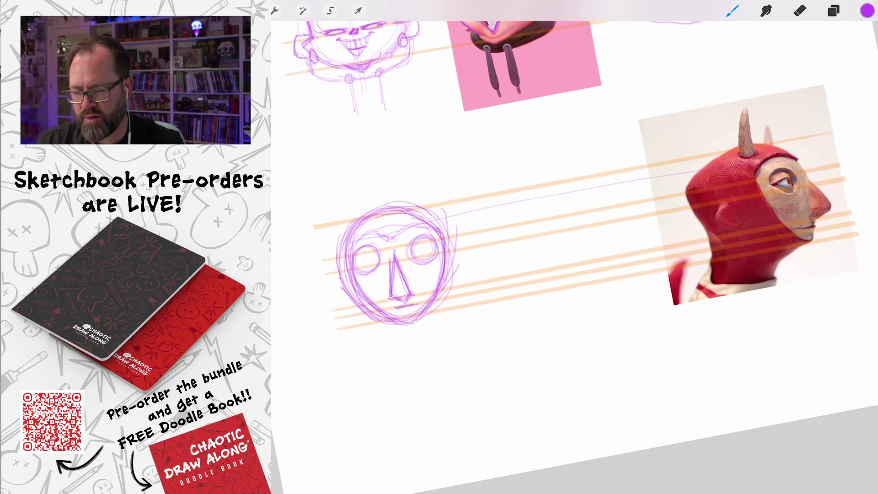
pyautogui.moveTo(346, 273)
pyautogui.mouseDown()
pyautogui.moveTo(336, 273)
pyautogui.moveTo(330, 288)
pyautogui.moveTo(357, 297)
pyautogui.mouseUp()
pyautogui.moveTo(447, 250)
pyautogui.mouseDown()
pyautogui.moveTo(464, 249)
pyautogui.moveTo(462, 274)
pyautogui.moveTo(451, 277)
pyautogui.moveTo(458, 281)
pyautogui.mouseUp()
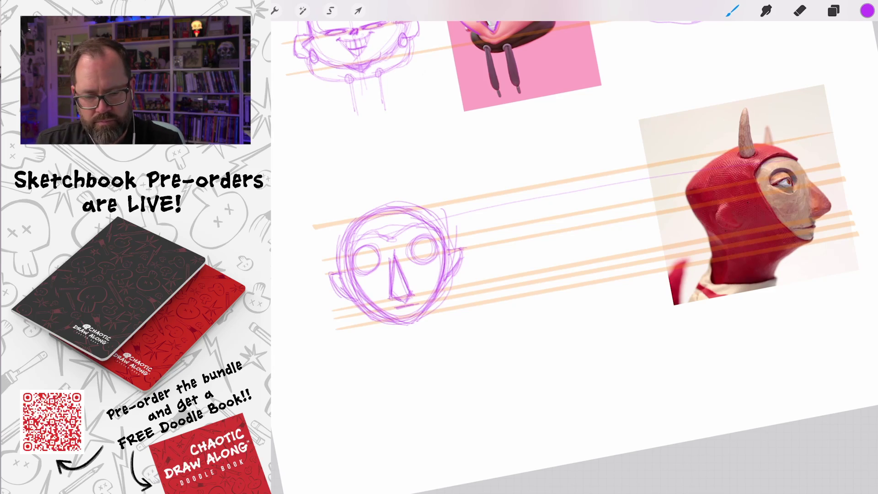
pyautogui.scroll(3, 570, 186)
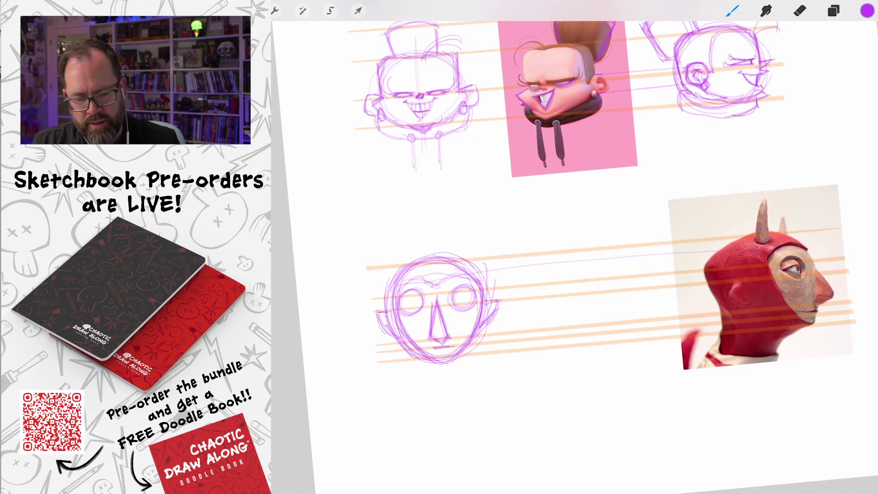
# Step: Outline the reference puppet's horn from its base up to the tip
pyautogui.scroll(5, 778, 275)
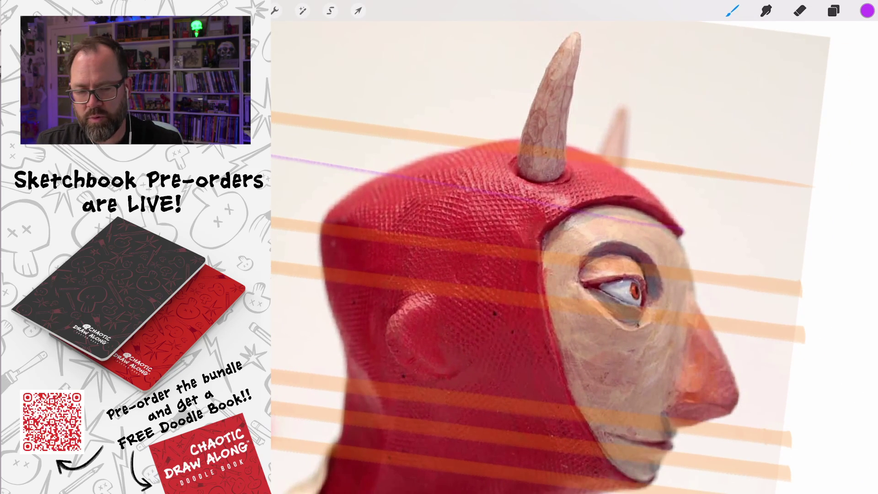
pyautogui.moveTo(515, 167)
pyautogui.mouseDown()
pyautogui.moveTo(564, 175)
pyautogui.moveTo(548, 183)
pyautogui.mouseUp()
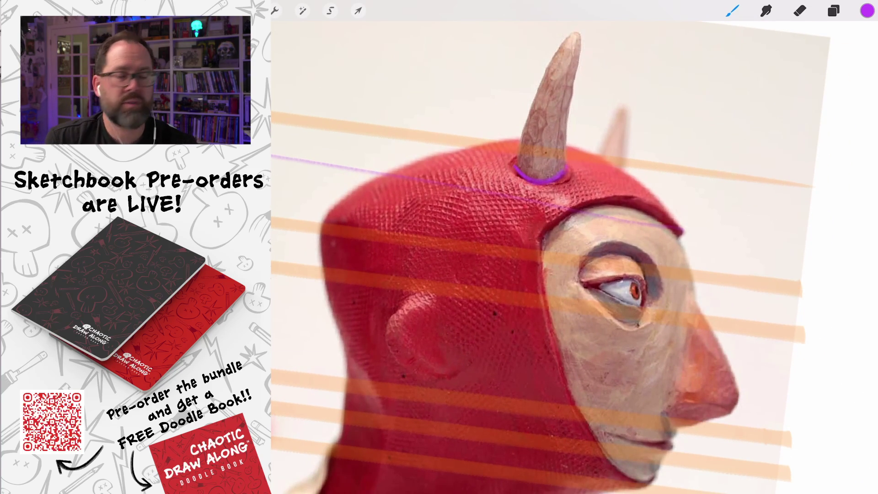
pyautogui.moveTo(520, 153)
pyautogui.mouseDown()
pyautogui.moveTo(567, 37)
pyautogui.moveTo(582, 32)
pyautogui.moveTo(566, 151)
pyautogui.mouseUp()
pyautogui.moveTo(577, 52); pyautogui.dragTo(569, 146)
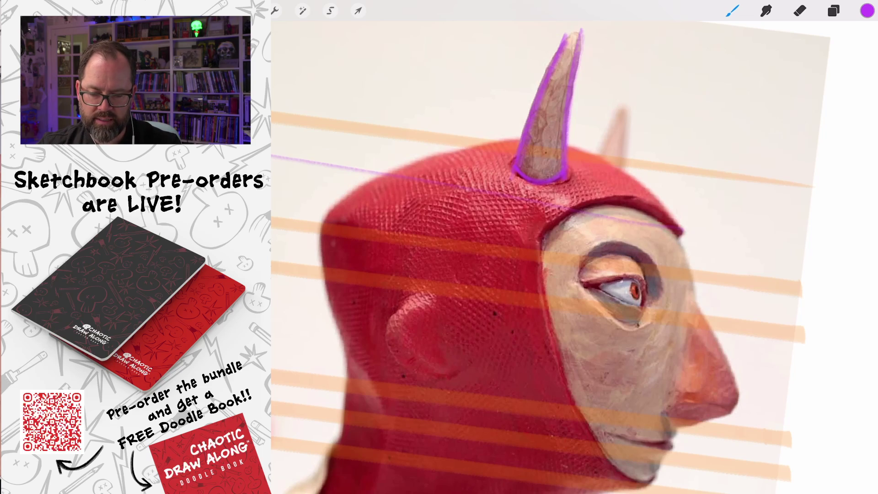
# Step: Trace a line on the reference from the horn base down along the eye's edge
pyautogui.moveTo(595, 253); pyautogui.dragTo(581, 228)
pyautogui.moveTo(558, 194)
pyautogui.mouseDown()
pyautogui.moveTo(592, 243)
pyautogui.moveTo(577, 289)
pyautogui.mouseUp()
pyautogui.moveTo(589, 214); pyautogui.dragTo(581, 225)
pyautogui.moveTo(581, 268); pyautogui.dragTo(574, 292)
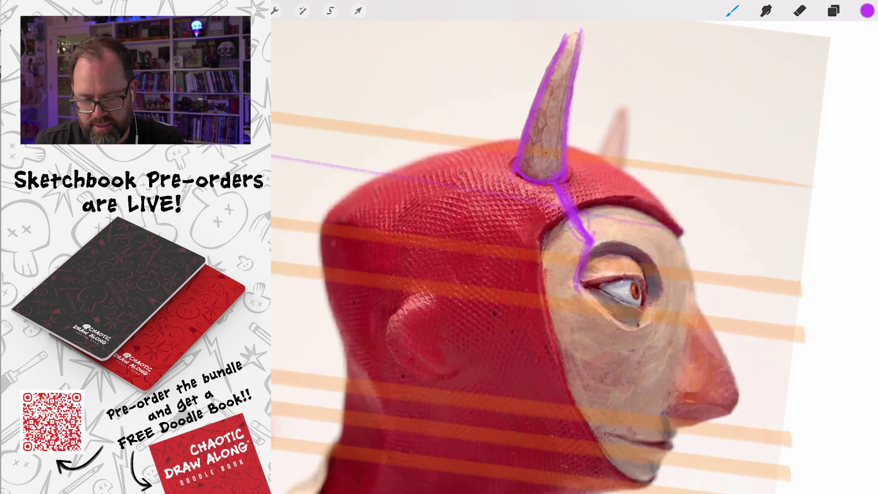
pyautogui.scroll(-10, 574, 256)
pyautogui.scroll(5, 574, 256)
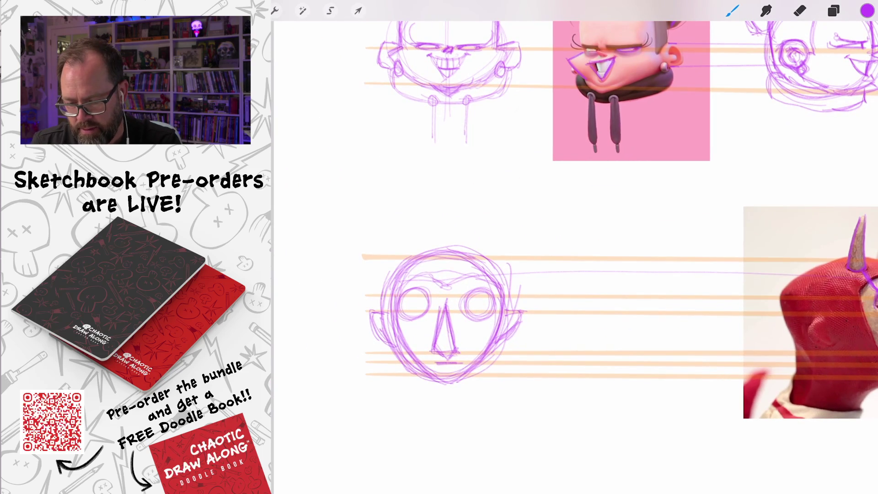
# Step: Draw left and right vertical horn strokes on the head sketch, thickening the right horn
pyautogui.moveTo(391, 277)
pyautogui.mouseDown()
pyautogui.moveTo(388, 236)
pyautogui.moveTo(398, 222)
pyautogui.moveTo(396, 229)
pyautogui.mouseUp()
pyautogui.moveTo(499, 279); pyautogui.dragTo(511, 234)
pyautogui.moveTo(503, 289); pyautogui.dragTo(510, 243)
pyautogui.moveTo(509, 246); pyautogui.dragTo(503, 233)
pyautogui.scroll(-5, 575, 247)
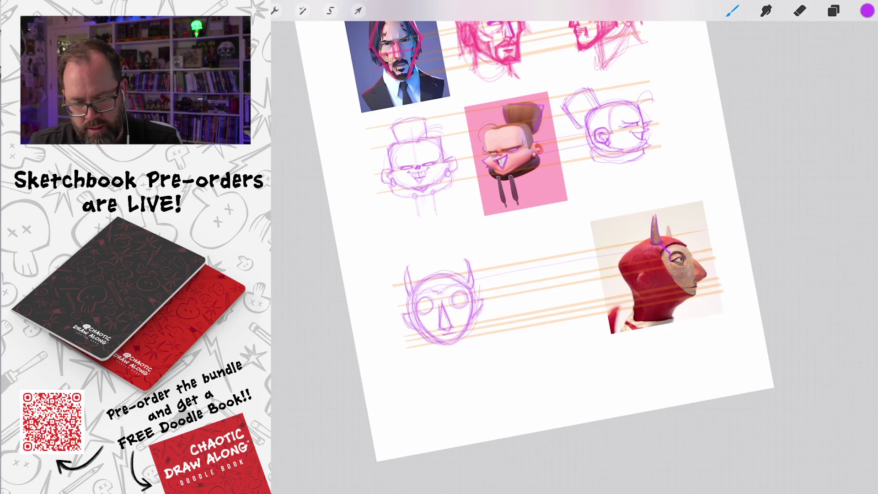
pyautogui.scroll(5, 574, 247)
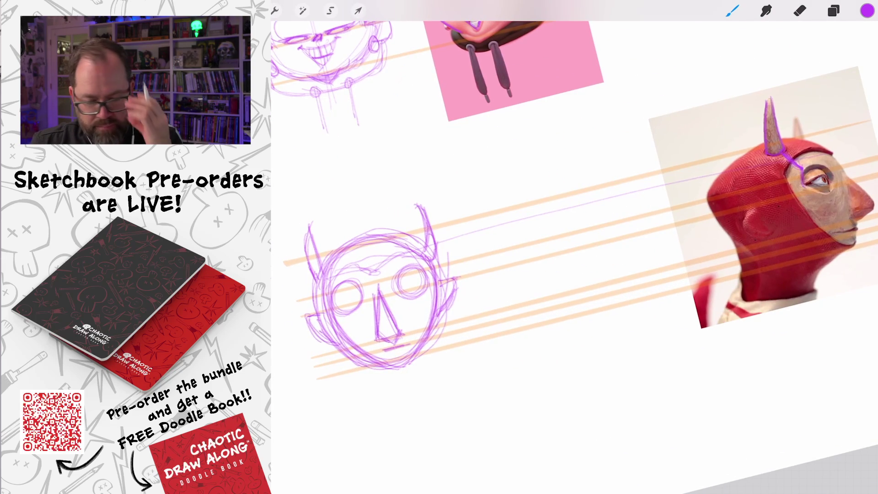
pyautogui.scroll(5, 778, 192)
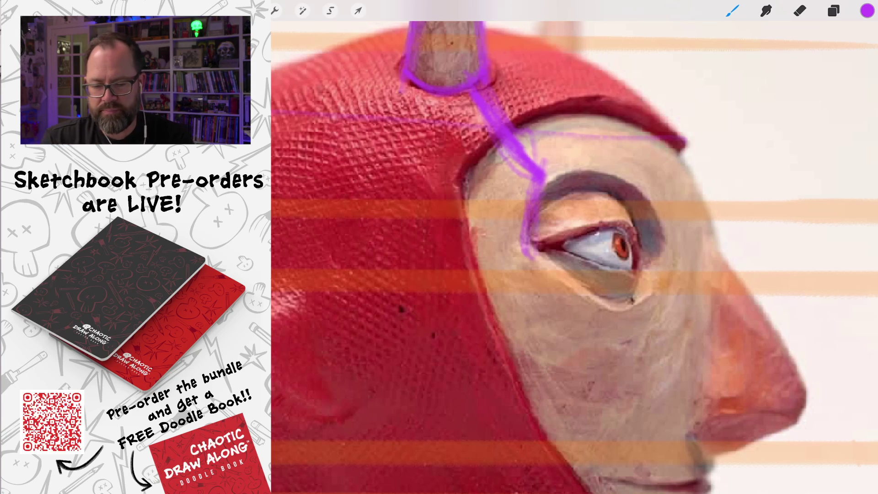
# Step: Strengthen both eye outlines and add cheek lines under the eyes
pyautogui.scroll(-5, 574, 257)
pyautogui.scroll(5, 485, 242)
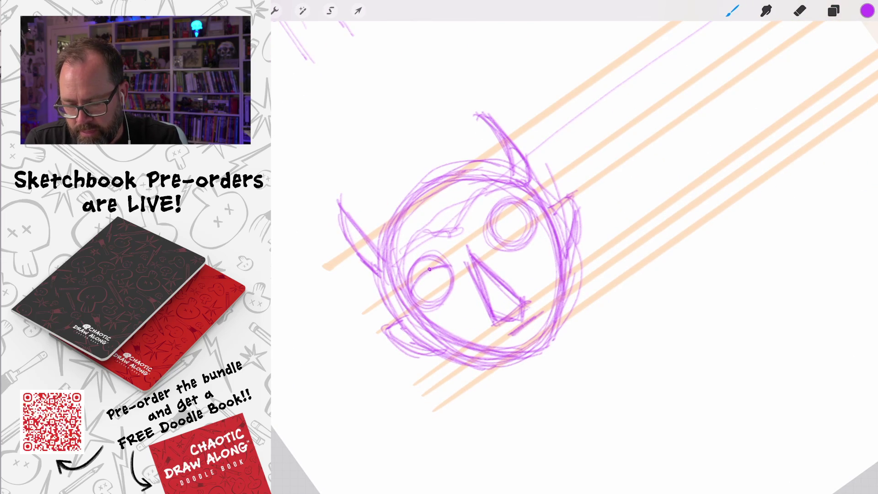
pyautogui.moveTo(426, 300)
pyautogui.mouseDown()
pyautogui.moveTo(453, 270)
pyautogui.moveTo(411, 292)
pyautogui.moveTo(447, 277)
pyautogui.mouseUp()
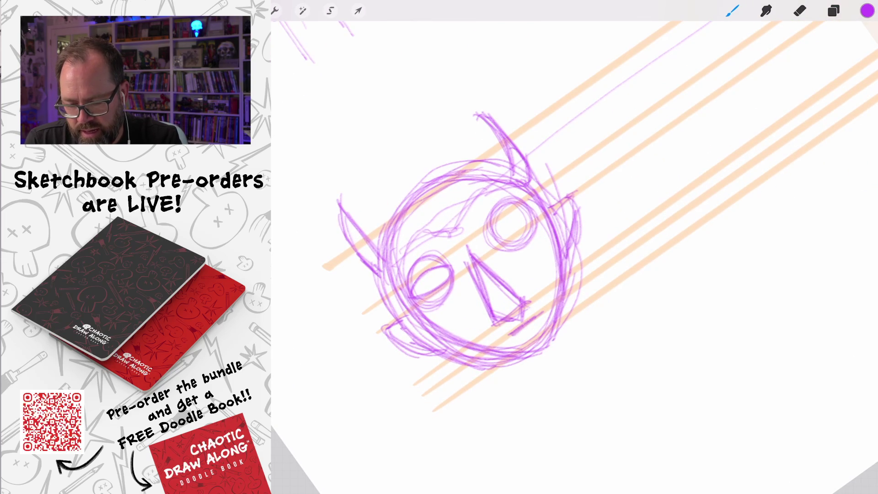
pyautogui.moveTo(520, 208)
pyautogui.mouseDown()
pyautogui.moveTo(496, 229)
pyautogui.moveTo(503, 212)
pyautogui.moveTo(526, 215)
pyautogui.moveTo(520, 232)
pyautogui.moveTo(501, 222)
pyautogui.mouseUp()
pyautogui.scroll(-5, 520, 232)
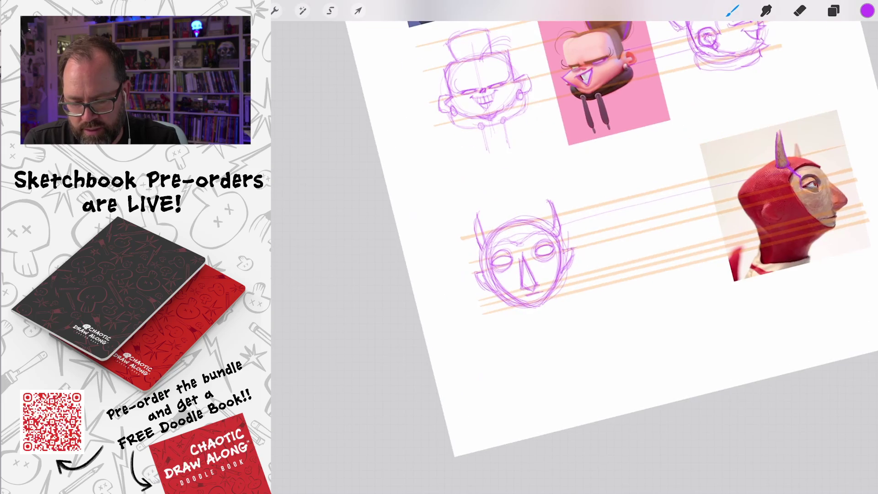
pyautogui.scroll(5, 519, 254)
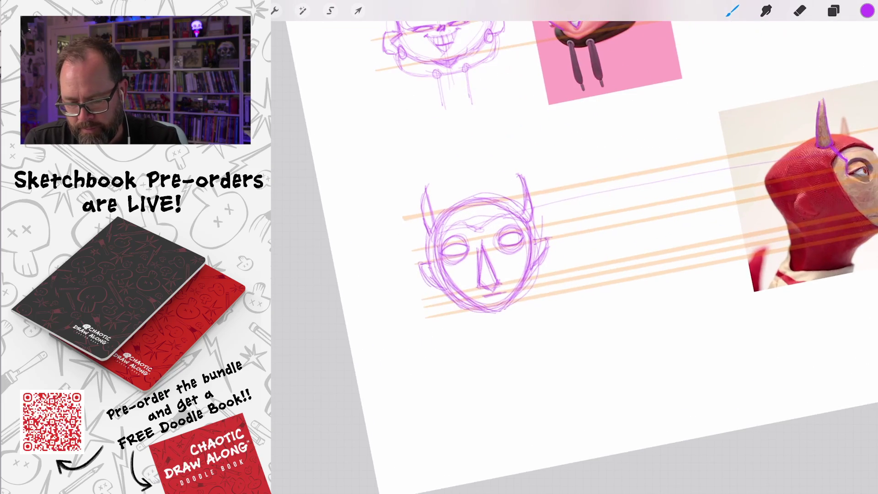
pyautogui.moveTo(474, 231)
pyautogui.mouseDown()
pyautogui.moveTo(448, 259)
pyautogui.moveTo(469, 246)
pyautogui.mouseUp()
pyautogui.moveTo(520, 232); pyautogui.dragTo(547, 238)
# Step: Sharpen the nose down its centre and add a mouth stroke beneath it
pyautogui.scroll(-5, 525, 242)
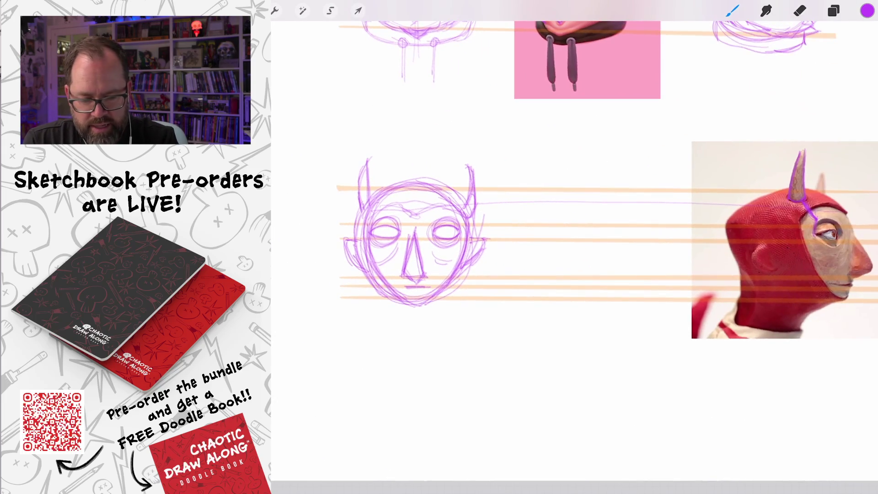
pyautogui.scroll(4, 526, 242)
pyautogui.moveTo(439, 215)
pyautogui.mouseDown()
pyautogui.moveTo(444, 277)
pyautogui.moveTo(452, 274)
pyautogui.moveTo(435, 274)
pyautogui.moveTo(444, 260)
pyautogui.mouseUp()
pyautogui.scroll(-5, 574, 247)
pyautogui.scroll(5, 440, 252)
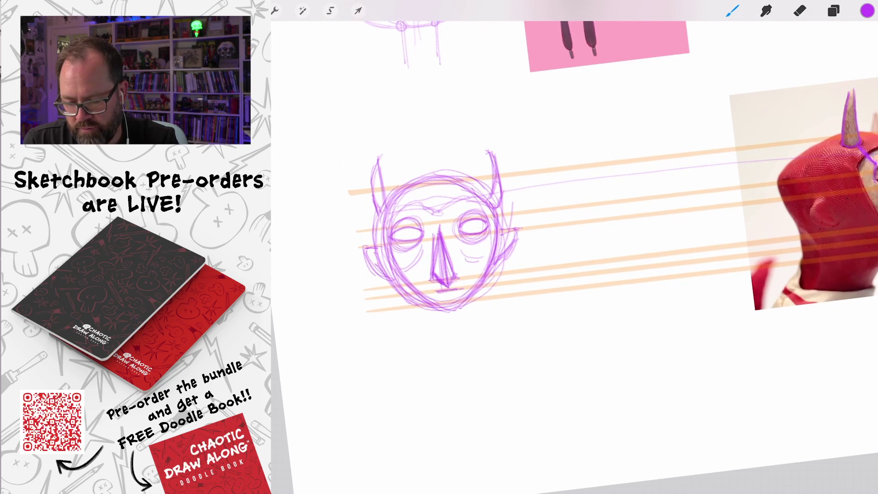
pyautogui.moveTo(433, 293); pyautogui.dragTo(465, 293)
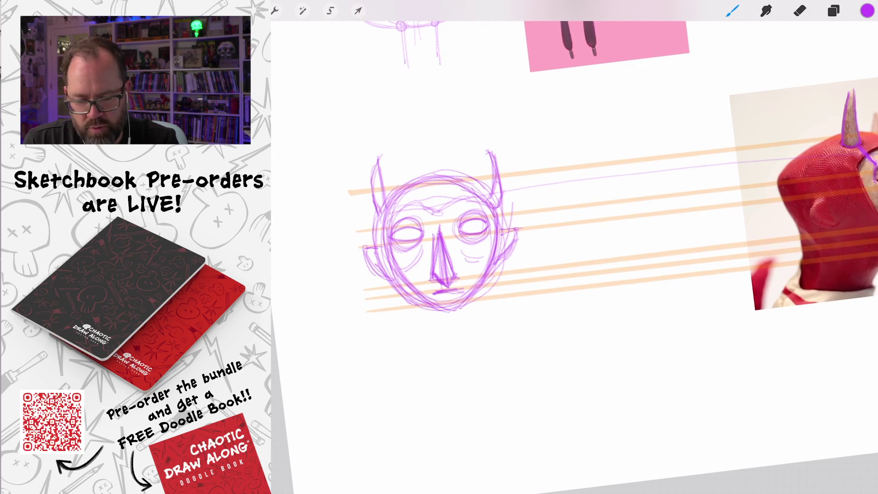
# Step: Draw the jaw, chin and neck lines, add ear strokes and dot a pupil into the left eye
pyautogui.scroll(-1, 575, 247)
pyautogui.scroll(-1, 575, 247)
pyautogui.moveTo(389, 259)
pyautogui.mouseDown()
pyautogui.moveTo(402, 301)
pyautogui.moveTo(435, 306)
pyautogui.mouseUp()
pyautogui.moveTo(455, 271)
pyautogui.mouseDown()
pyautogui.moveTo(459, 296)
pyautogui.moveTo(410, 306)
pyautogui.moveTo(458, 300)
pyautogui.mouseUp()
pyautogui.moveTo(453, 300); pyautogui.dragTo(413, 311)
pyautogui.moveTo(479, 224); pyautogui.dragTo(465, 255)
pyautogui.scroll(3, 392, 192)
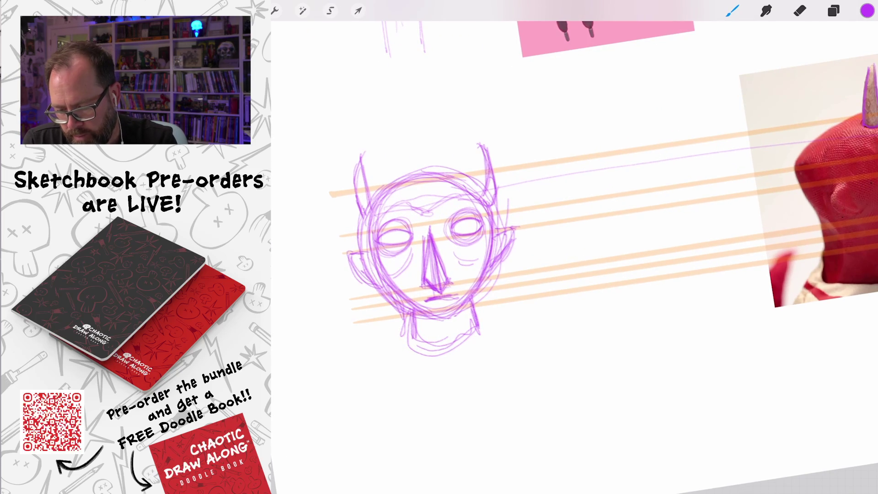
pyautogui.click(394, 237)
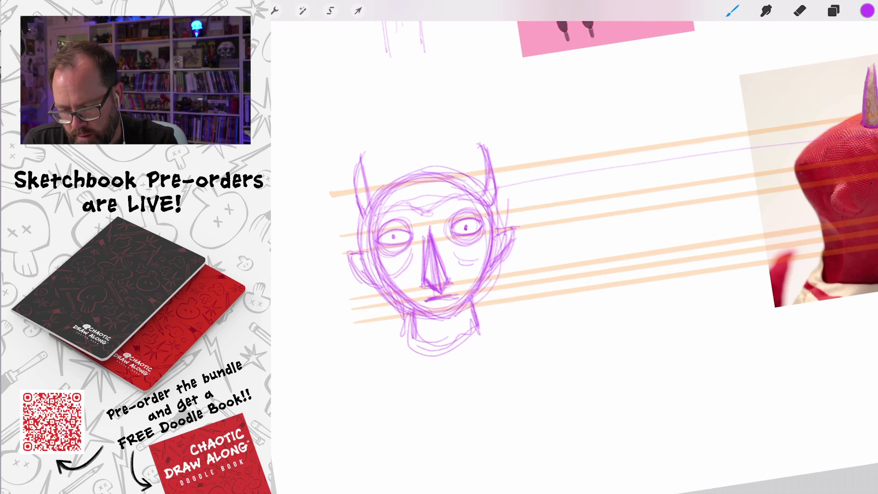
pyautogui.scroll(-5, 526, 247)
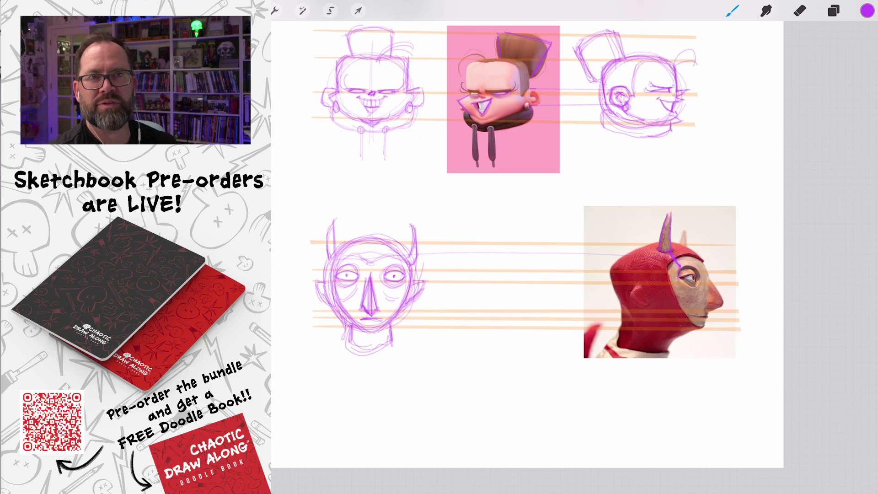
pyautogui.scroll(-10, 526, 247)
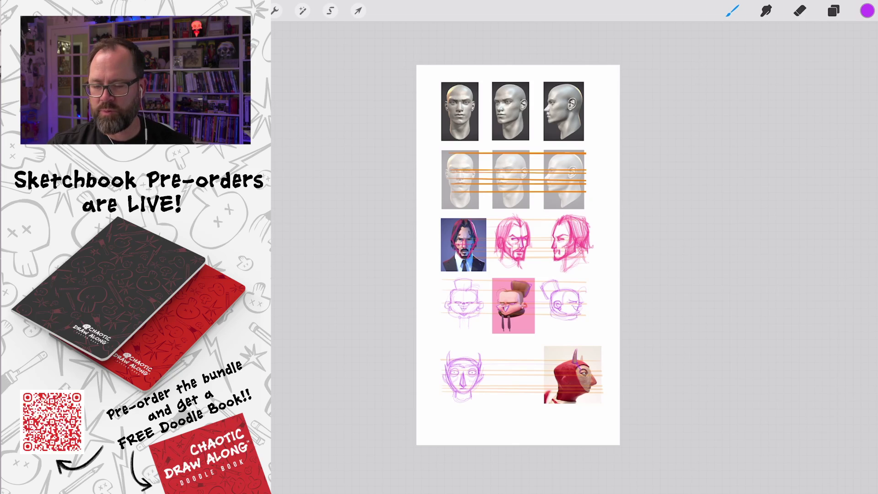
pyautogui.scroll(10, 501, 163)
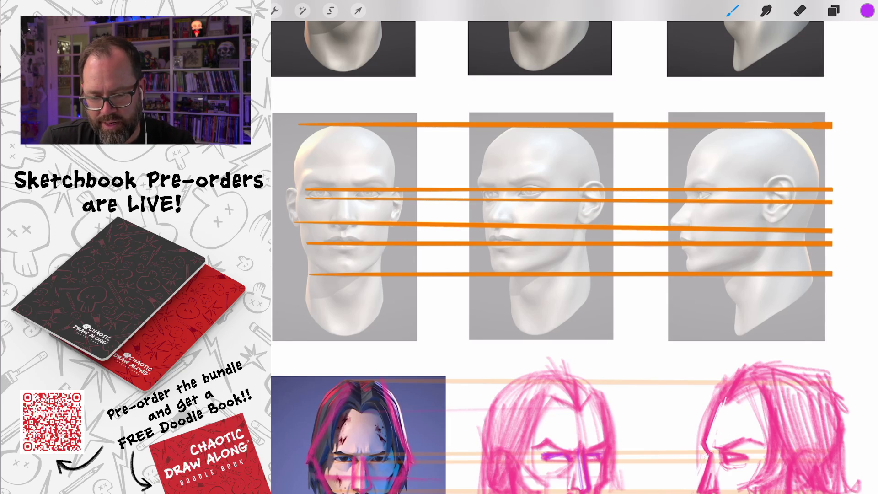
pyautogui.scroll(-5, 574, 247)
pyautogui.scroll(5, 574, 247)
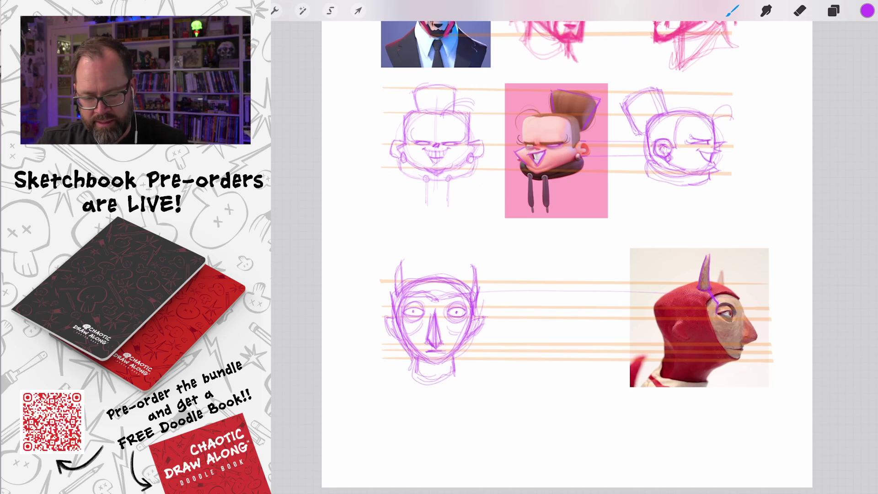
pyautogui.scroll(-2, 549, 229)
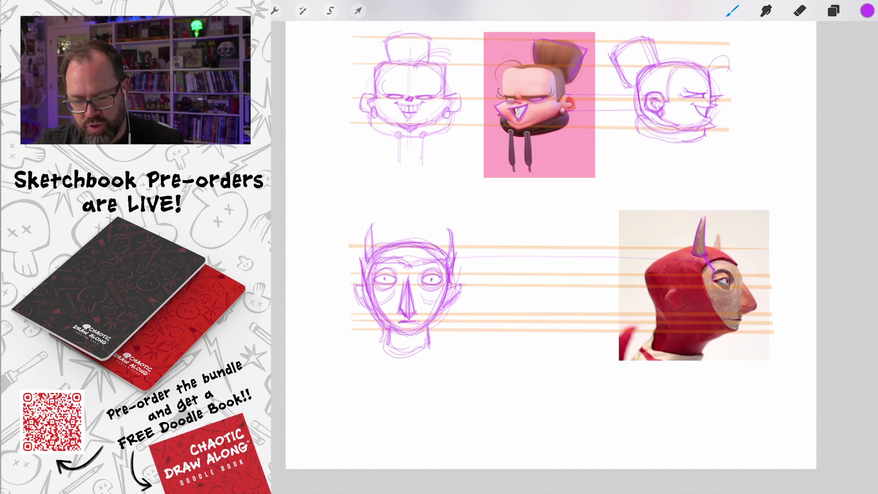
# Step: Draw the side-view head circle with a vertical centre line inside it
pyautogui.moveTo(565, 247)
pyautogui.mouseDown()
pyautogui.moveTo(512, 323)
pyautogui.moveTo(572, 256)
pyautogui.mouseUp()
pyautogui.moveTo(501, 274)
pyautogui.mouseDown()
pyautogui.moveTo(531, 240)
pyautogui.moveTo(586, 275)
pyautogui.moveTo(522, 242)
pyautogui.moveTo(504, 316)
pyautogui.mouseUp()
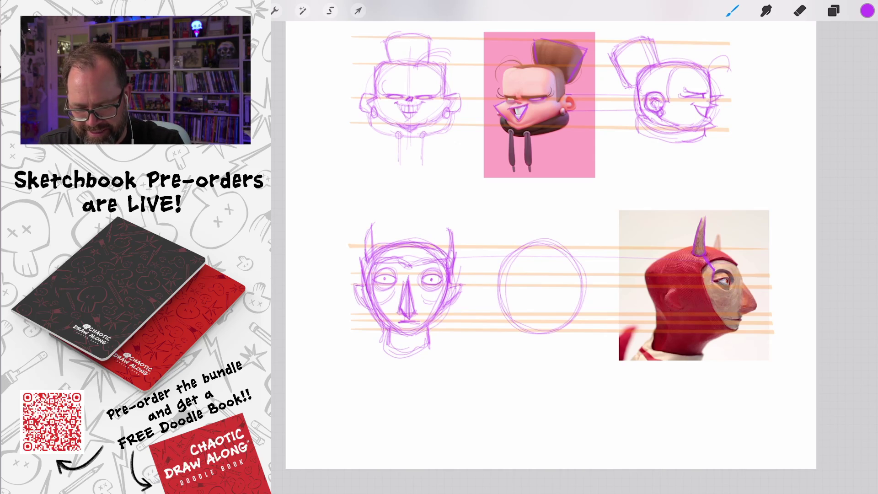
pyautogui.moveTo(557, 254)
pyautogui.mouseDown()
pyautogui.moveTo(553, 333)
pyautogui.moveTo(560, 320)
pyautogui.mouseUp()
pyautogui.moveTo(562, 273); pyautogui.dragTo(551, 338)
pyautogui.moveTo(547, 240); pyautogui.dragTo(549, 339)
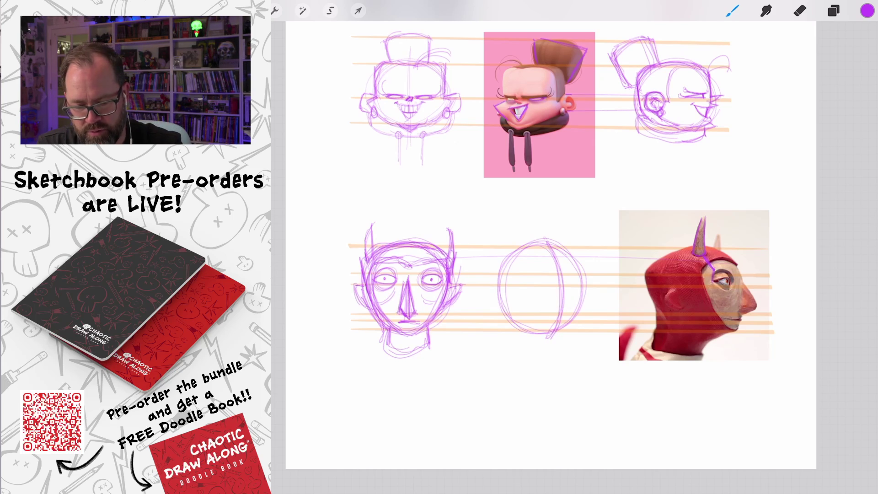
pyautogui.scroll(3, 540, 274)
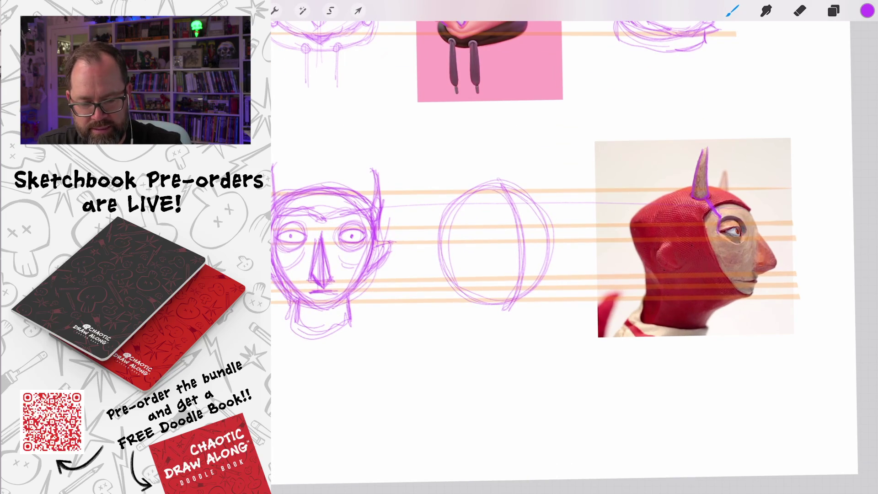
# Step: Add a diagonal face line, concentric ear circles and an eye oval, and extend the front view's chin
pyautogui.moveTo(524, 237)
pyautogui.mouseDown()
pyautogui.moveTo(541, 275)
pyautogui.moveTo(514, 280)
pyautogui.mouseUp()
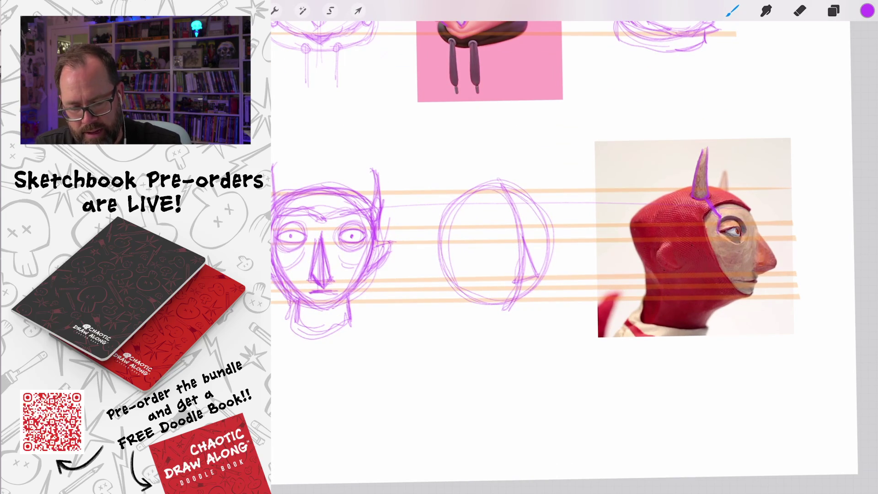
pyautogui.scroll(2, 574, 257)
pyautogui.moveTo(503, 207)
pyautogui.mouseDown()
pyautogui.moveTo(485, 229)
pyautogui.moveTo(526, 226)
pyautogui.moveTo(488, 215)
pyautogui.moveTo(522, 240)
pyautogui.mouseUp()
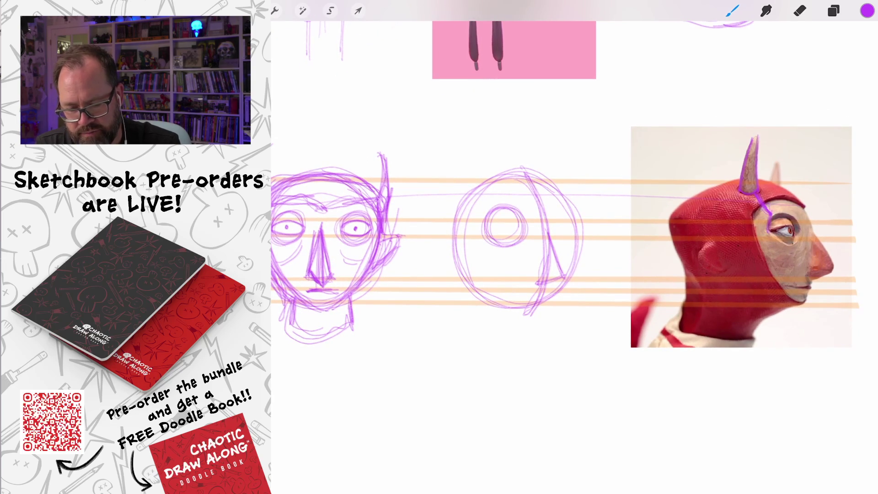
pyautogui.moveTo(567, 210)
pyautogui.mouseDown()
pyautogui.moveTo(559, 229)
pyautogui.moveTo(566, 247)
pyautogui.moveTo(580, 229)
pyautogui.moveTo(570, 209)
pyautogui.mouseUp()
pyautogui.moveTo(503, 208)
pyautogui.mouseDown()
pyautogui.moveTo(494, 240)
pyautogui.moveTo(492, 223)
pyautogui.moveTo(446, 268)
pyautogui.mouseUp()
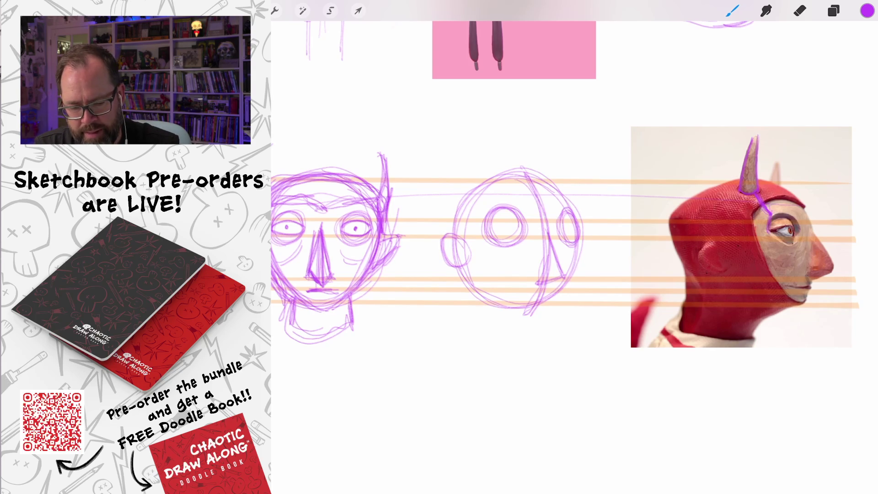
pyautogui.scroll(-1, 567, 233)
pyautogui.scroll(-2, 574, 223)
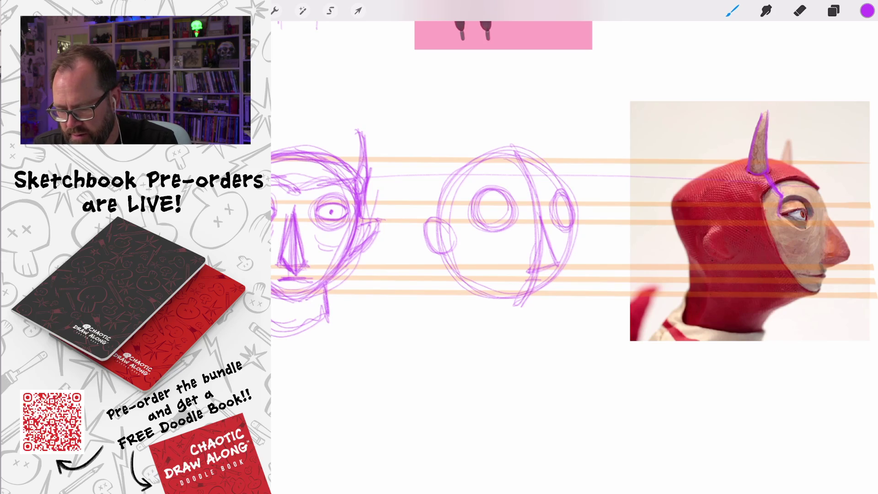
pyautogui.moveTo(277, 277); pyautogui.dragTo(284, 277)
# Step: Draw the mouth line and darken the side-view head's right cheek and upper-right edge
pyautogui.moveTo(543, 281); pyautogui.dragTo(509, 278)
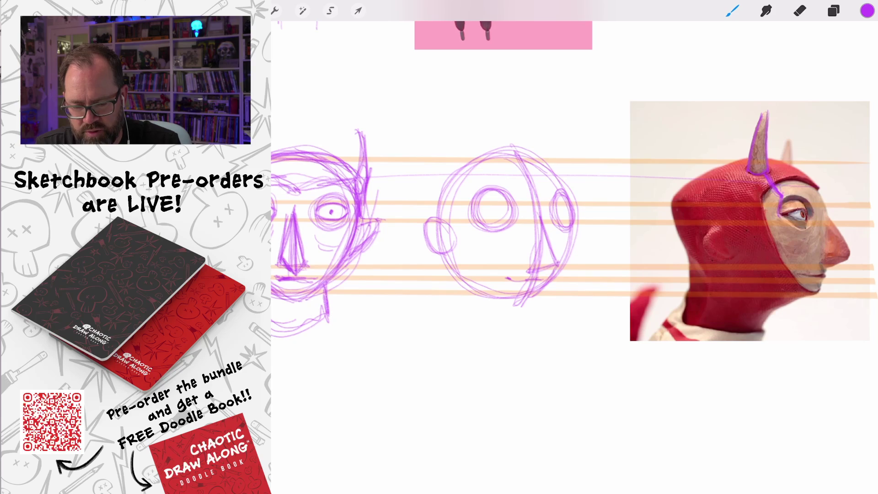
pyautogui.moveTo(572, 218); pyautogui.dragTo(557, 266)
pyautogui.moveTo(573, 218); pyautogui.dragTo(557, 169)
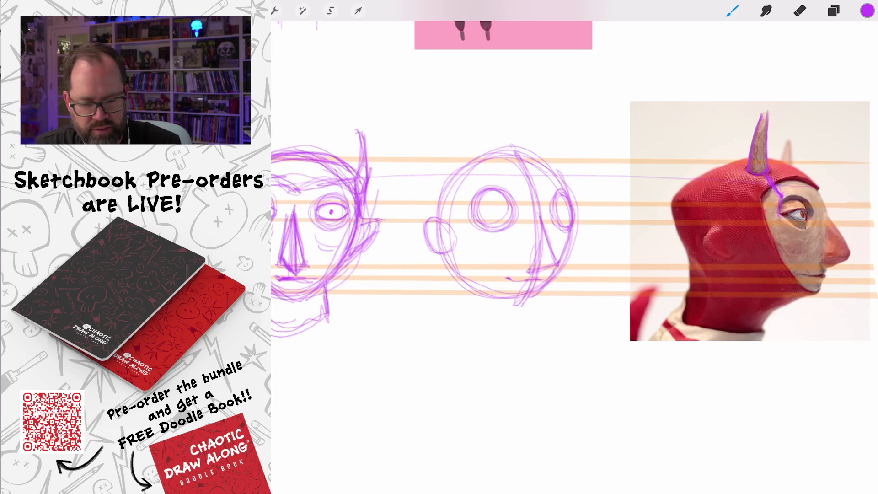
# Step: Reinforce the lower-left cheek, chin and left contour of the side-view head
pyautogui.moveTo(531, 295)
pyautogui.mouseDown()
pyautogui.moveTo(483, 279)
pyautogui.moveTo(528, 300)
pyautogui.moveTo(473, 260)
pyautogui.moveTo(465, 243)
pyautogui.mouseUp()
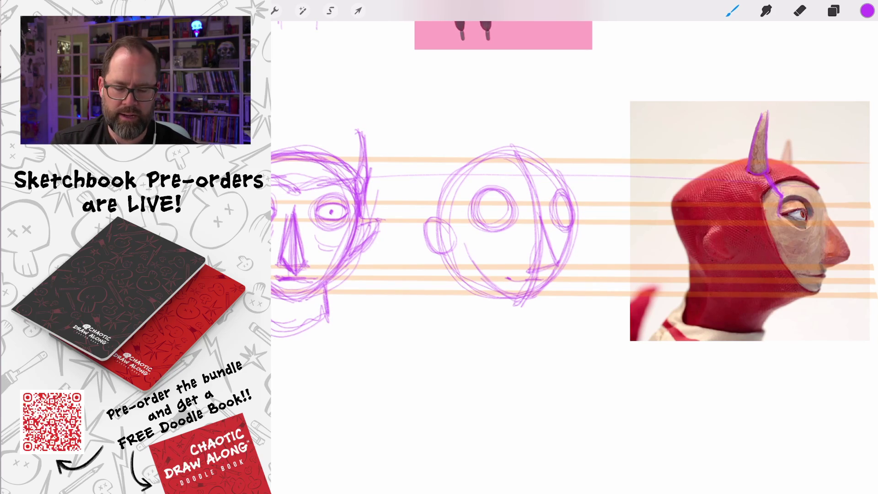
pyautogui.moveTo(524, 299)
pyautogui.mouseDown()
pyautogui.moveTo(485, 277)
pyautogui.moveTo(455, 215)
pyautogui.mouseUp()
pyautogui.moveTo(485, 272); pyautogui.dragTo(453, 195)
pyautogui.moveTo(465, 244); pyautogui.dragTo(456, 187)
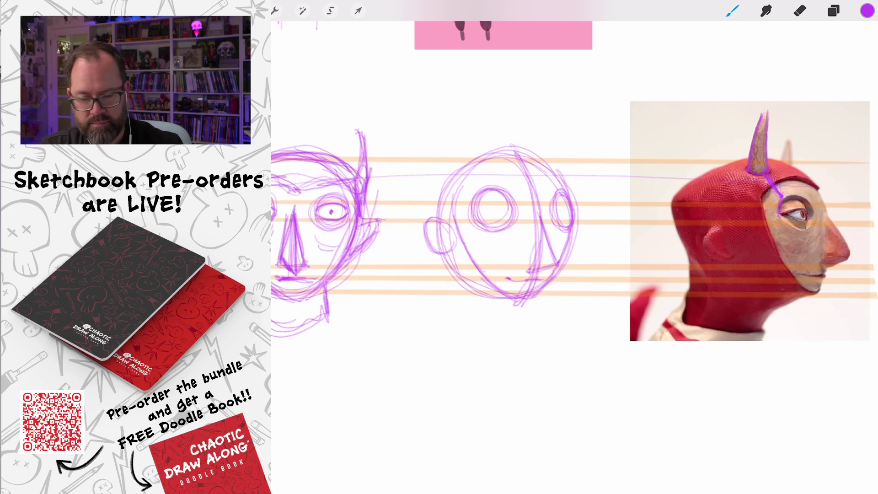
pyautogui.moveTo(459, 240)
pyautogui.mouseDown()
pyautogui.moveTo(453, 220)
pyautogui.moveTo(492, 174)
pyautogui.mouseUp()
pyautogui.moveTo(454, 200)
pyautogui.mouseDown()
pyautogui.moveTo(501, 175)
pyautogui.moveTo(535, 191)
pyautogui.moveTo(565, 178)
pyautogui.moveTo(516, 175)
pyautogui.moveTo(457, 234)
pyautogui.moveTo(453, 272)
pyautogui.mouseUp()
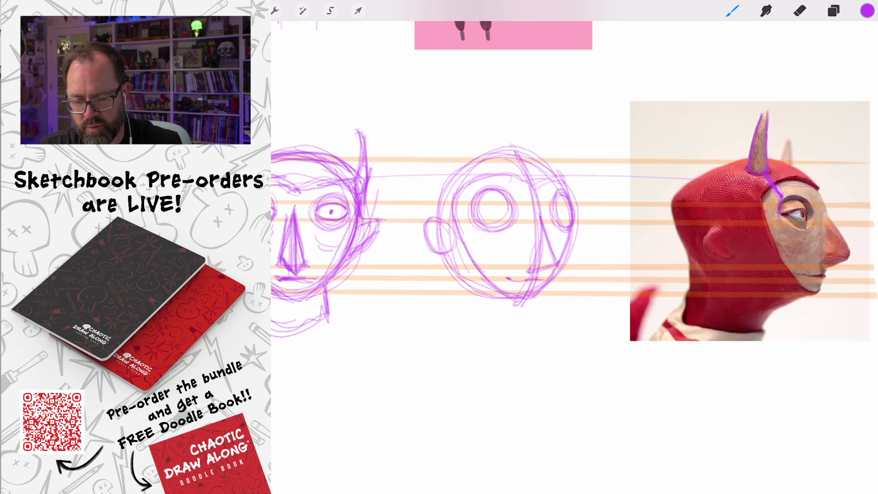
# Step: Retrace the top arc and upper-left contour of the side-view head
pyautogui.moveTo(569, 194); pyautogui.dragTo(555, 168)
pyautogui.moveTo(558, 170)
pyautogui.mouseDown()
pyautogui.moveTo(526, 154)
pyautogui.moveTo(550, 166)
pyautogui.mouseUp()
pyautogui.moveTo(553, 169); pyautogui.dragTo(476, 154)
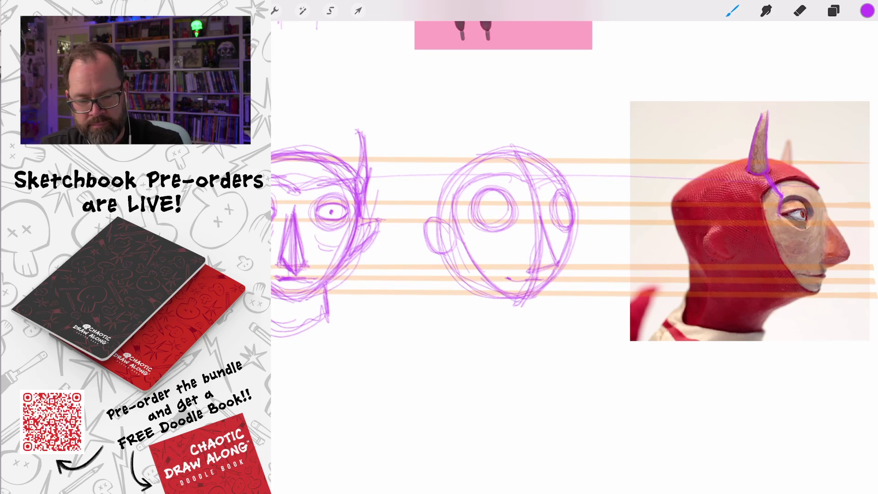
pyautogui.moveTo(540, 158)
pyautogui.mouseDown()
pyautogui.moveTo(475, 156)
pyautogui.moveTo(438, 167)
pyautogui.mouseUp()
pyautogui.moveTo(523, 155)
pyautogui.mouseDown()
pyautogui.moveTo(474, 154)
pyautogui.moveTo(429, 177)
pyautogui.mouseUp()
pyautogui.moveTo(513, 152)
pyautogui.mouseDown()
pyautogui.moveTo(473, 156)
pyautogui.moveTo(429, 209)
pyautogui.mouseUp()
pyautogui.click(444, 152)
pyautogui.moveTo(446, 151); pyautogui.dragTo(434, 225)
pyautogui.moveTo(480, 157)
pyautogui.mouseDown()
pyautogui.moveTo(430, 210)
pyautogui.moveTo(439, 182)
pyautogui.mouseUp()
pyautogui.moveTo(527, 152); pyautogui.dragTo(435, 228)
# Step: Darken the head's bottom contour and draw two neck lines below the jaw
pyautogui.moveTo(440, 165)
pyautogui.mouseDown()
pyautogui.moveTo(434, 230)
pyautogui.moveTo(520, 305)
pyautogui.mouseUp()
pyautogui.moveTo(443, 250); pyautogui.dragTo(521, 302)
pyautogui.moveTo(446, 259)
pyautogui.mouseDown()
pyautogui.moveTo(531, 304)
pyautogui.moveTo(520, 303)
pyautogui.moveTo(499, 330)
pyautogui.mouseUp()
pyautogui.moveTo(519, 298); pyautogui.dragTo(504, 340)
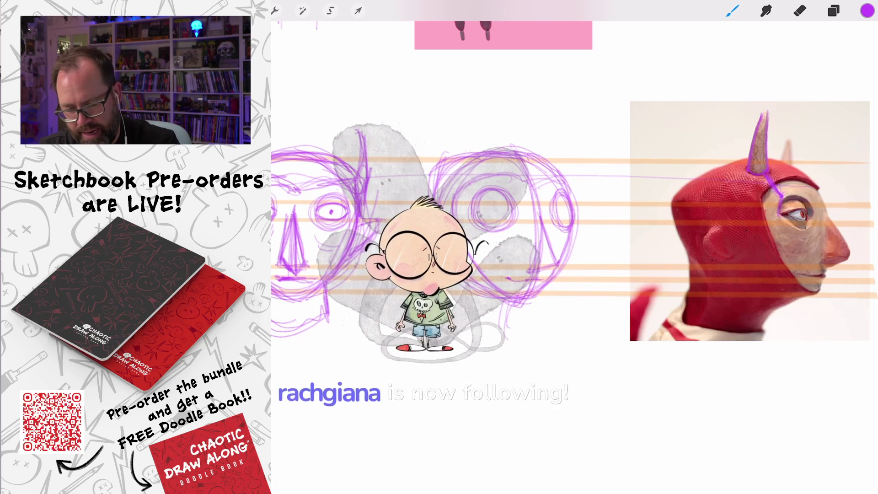
pyautogui.moveTo(515, 301); pyautogui.dragTo(514, 338)
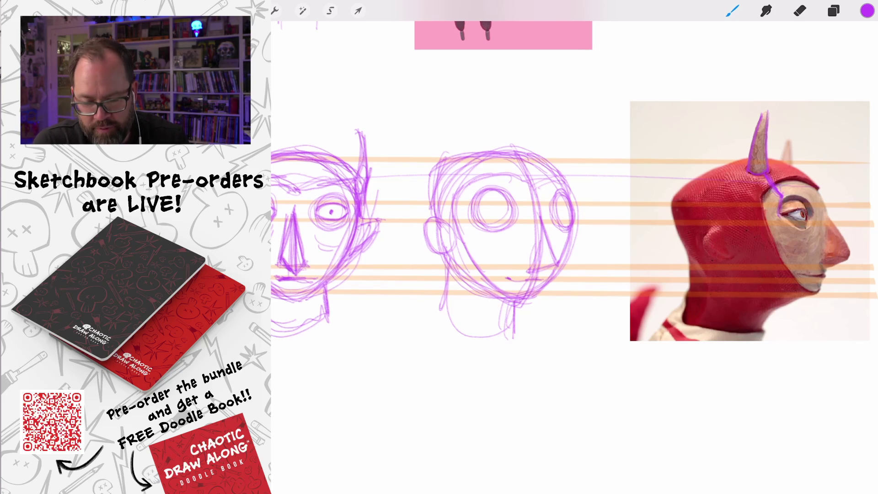
pyautogui.scroll(3, 574, 245)
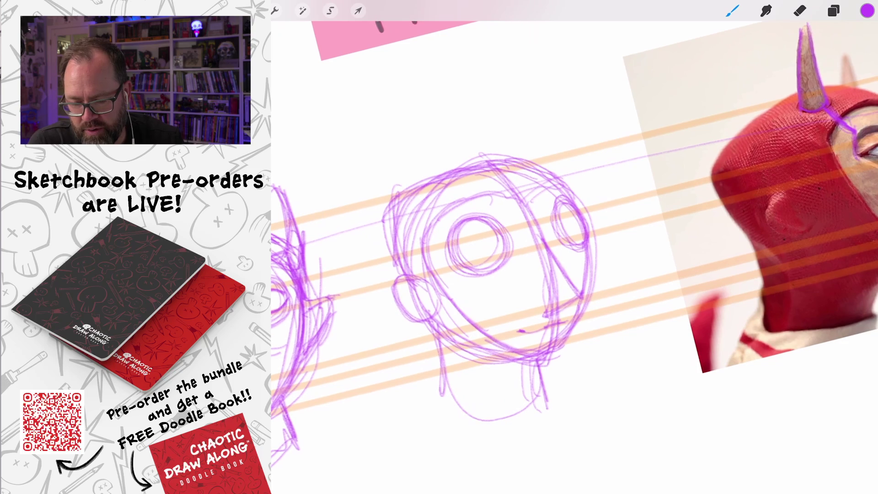
# Step: Sketch the almond eye, right eye oval, eye-to-cheek line and vertical nose line
pyautogui.moveTo(454, 253)
pyautogui.mouseDown()
pyautogui.moveTo(506, 233)
pyautogui.moveTo(456, 254)
pyautogui.moveTo(508, 246)
pyautogui.moveTo(465, 261)
pyautogui.mouseUp()
pyautogui.moveTo(559, 224)
pyautogui.mouseDown()
pyautogui.moveTo(578, 214)
pyautogui.moveTo(569, 239)
pyautogui.moveTo(587, 225)
pyautogui.moveTo(575, 213)
pyautogui.mouseUp()
pyautogui.moveTo(539, 237); pyautogui.dragTo(581, 293)
pyautogui.moveTo(560, 264)
pyautogui.mouseDown()
pyautogui.moveTo(580, 295)
pyautogui.moveTo(546, 313)
pyautogui.mouseUp()
pyautogui.moveTo(540, 244); pyautogui.dragTo(545, 301)
pyautogui.moveTo(473, 232); pyautogui.dragTo(506, 265)
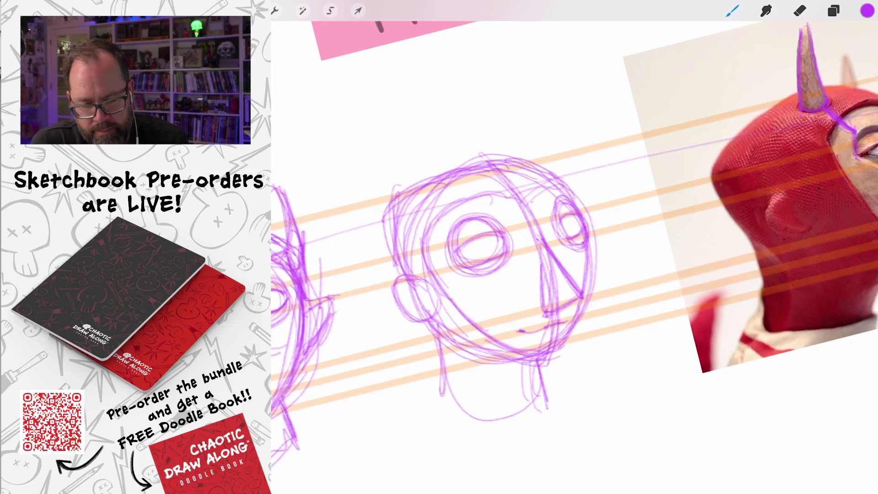
pyautogui.scroll(-3, 575, 247)
pyautogui.scroll(2, 574, 247)
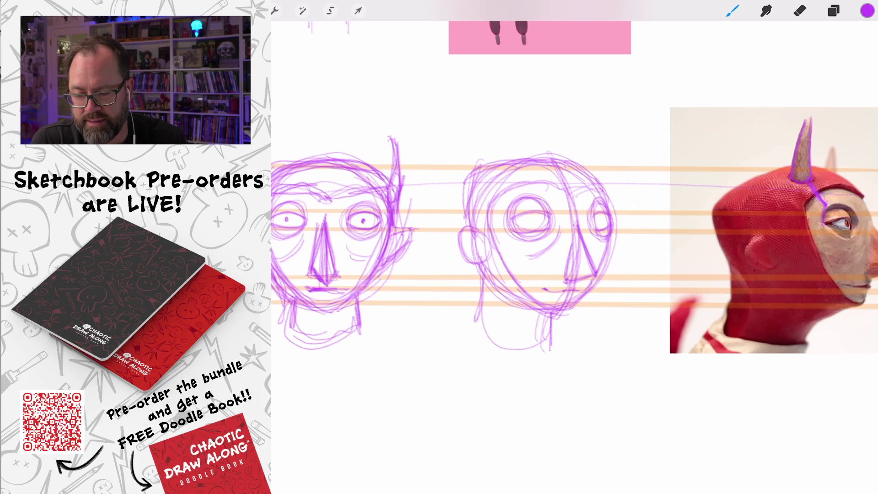
# Step: Draw and thicken a left horn, then add and darken a right horn
pyautogui.moveTo(479, 183)
pyautogui.mouseDown()
pyautogui.moveTo(485, 112)
pyautogui.moveTo(487, 122)
pyautogui.mouseUp()
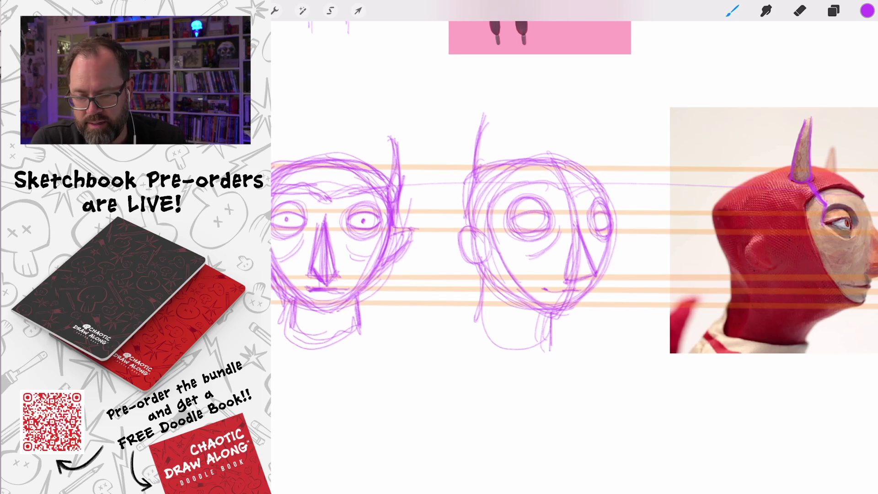
pyautogui.moveTo(489, 183)
pyautogui.mouseDown()
pyautogui.moveTo(485, 114)
pyautogui.moveTo(487, 185)
pyautogui.moveTo(478, 172)
pyautogui.mouseUp()
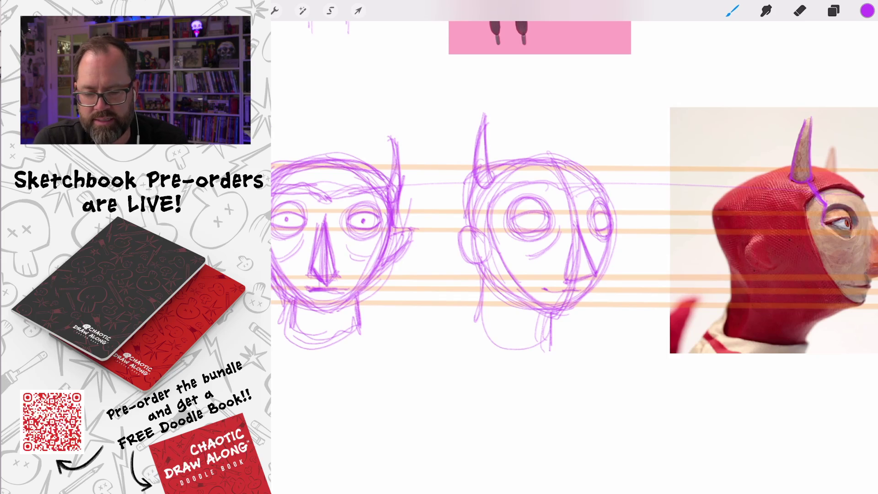
pyautogui.moveTo(590, 176); pyautogui.dragTo(581, 120)
pyautogui.moveTo(590, 175); pyautogui.dragTo(584, 118)
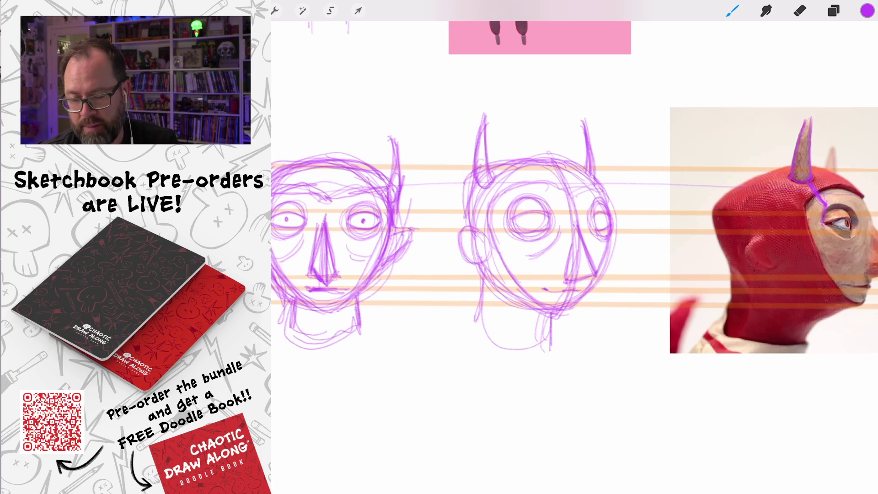
# Step: Sketch the middle head's left side, ear, jaw and chin, plus the neck lines
pyautogui.moveTo(516, 164)
pyautogui.mouseDown()
pyautogui.moveTo(453, 192)
pyautogui.moveTo(460, 200)
pyautogui.mouseUp()
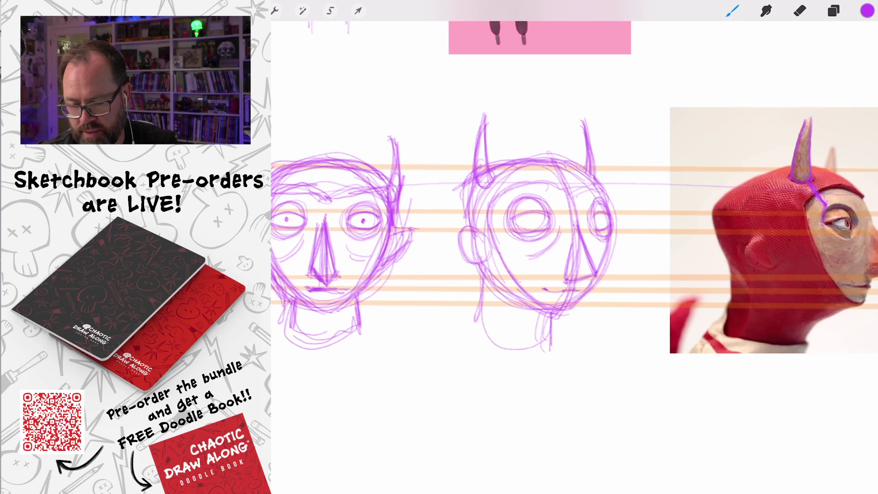
pyautogui.moveTo(461, 235)
pyautogui.mouseDown()
pyautogui.moveTo(451, 195)
pyautogui.moveTo(471, 179)
pyautogui.mouseUp()
pyautogui.moveTo(449, 219)
pyautogui.mouseDown()
pyautogui.moveTo(460, 236)
pyautogui.moveTo(481, 228)
pyautogui.moveTo(475, 265)
pyautogui.mouseUp()
pyautogui.moveTo(458, 234); pyautogui.dragTo(513, 296)
pyautogui.moveTo(482, 269); pyautogui.dragTo(539, 306)
pyautogui.moveTo(486, 269); pyautogui.dragTo(478, 330)
pyautogui.moveTo(484, 306); pyautogui.dragTo(545, 343)
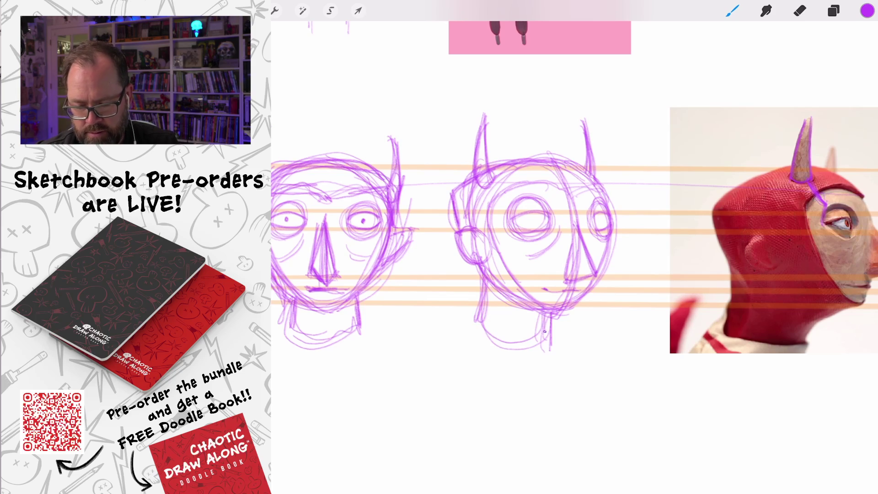
pyautogui.moveTo(547, 309); pyautogui.dragTo(544, 344)
pyautogui.scroll(-2, 572, 229)
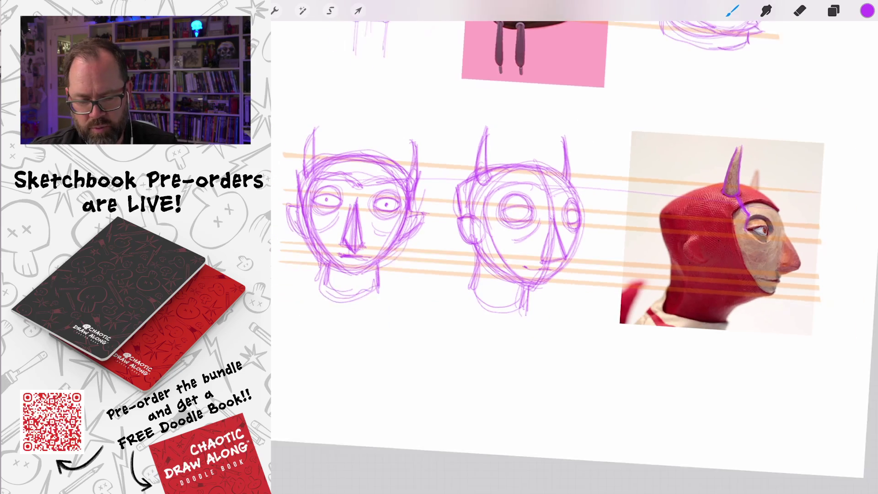
# Step: Add a brow line, shade the left horn base, and draw pupils in both eyes
pyautogui.moveTo(545, 191)
pyautogui.mouseDown()
pyautogui.moveTo(480, 207)
pyautogui.moveTo(526, 184)
pyautogui.mouseUp()
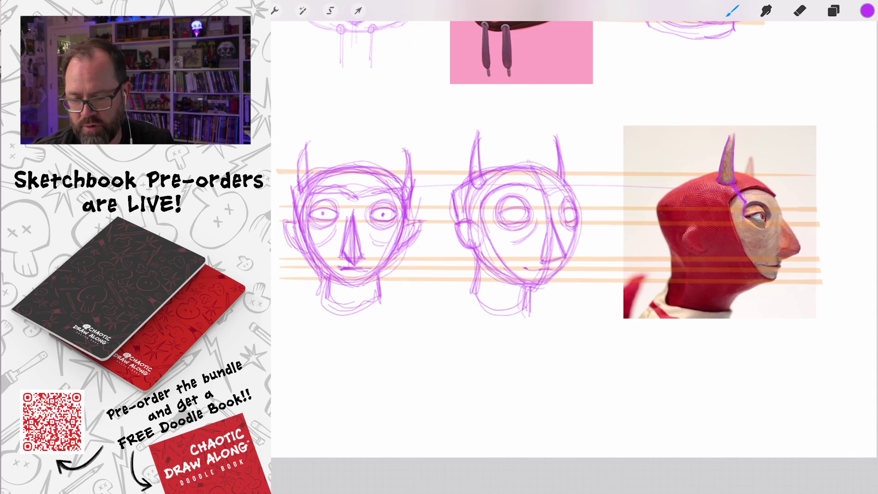
pyautogui.moveTo(469, 178); pyautogui.dragTo(479, 185)
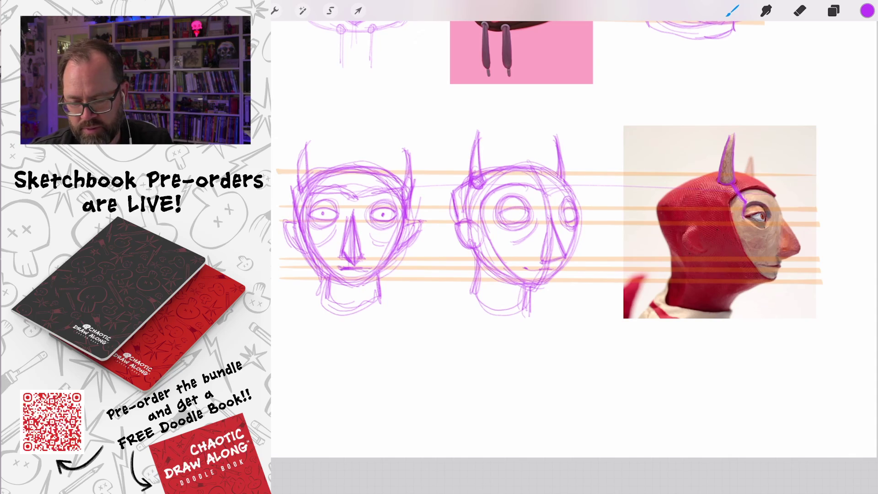
pyautogui.scroll(3, 514, 215)
pyautogui.moveTo(495, 201); pyautogui.dragTo(533, 205)
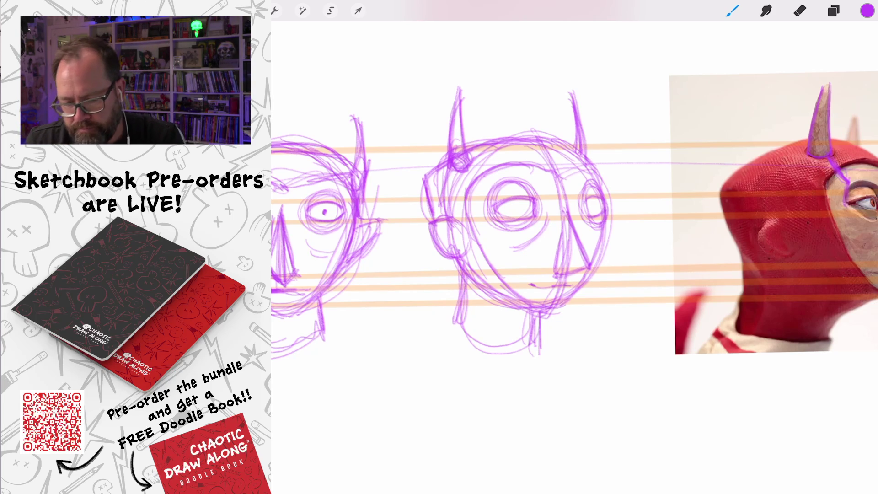
pyautogui.moveTo(520, 204); pyautogui.dragTo(517, 210)
pyautogui.moveTo(595, 202); pyautogui.dragTo(594, 207)
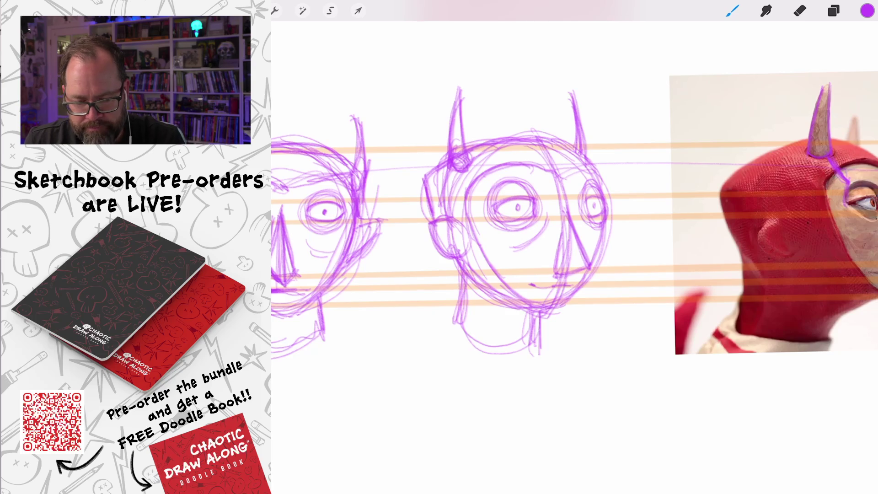
pyautogui.scroll(-5, 561, 208)
pyautogui.scroll(3, 562, 208)
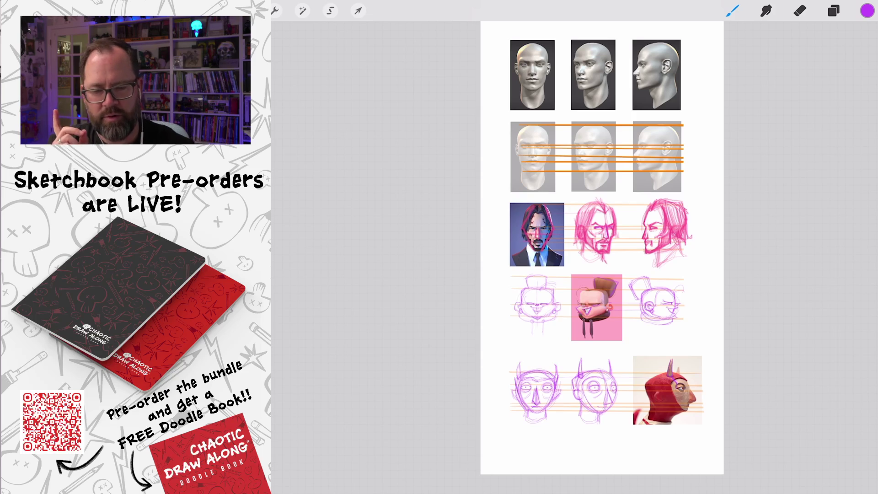
# Step: Toggle the Layer 17 sketch layer off and back on to compare
pyautogui.click(834, 11)
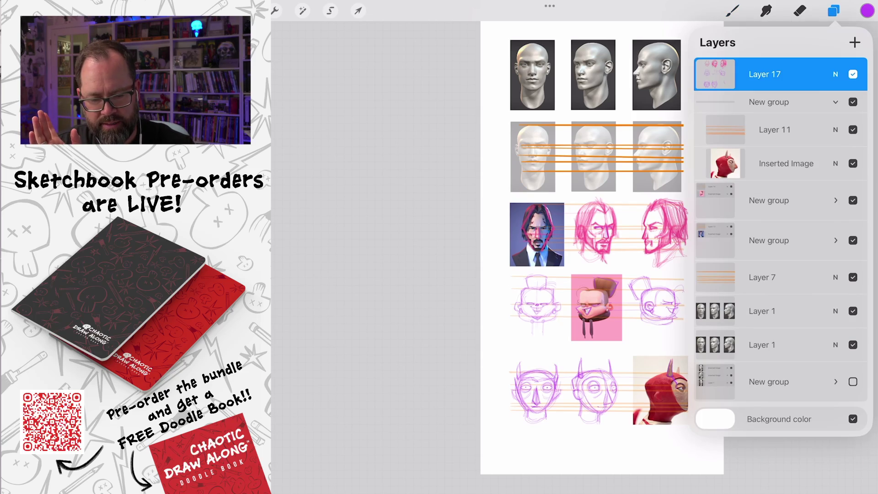
pyautogui.click(853, 74)
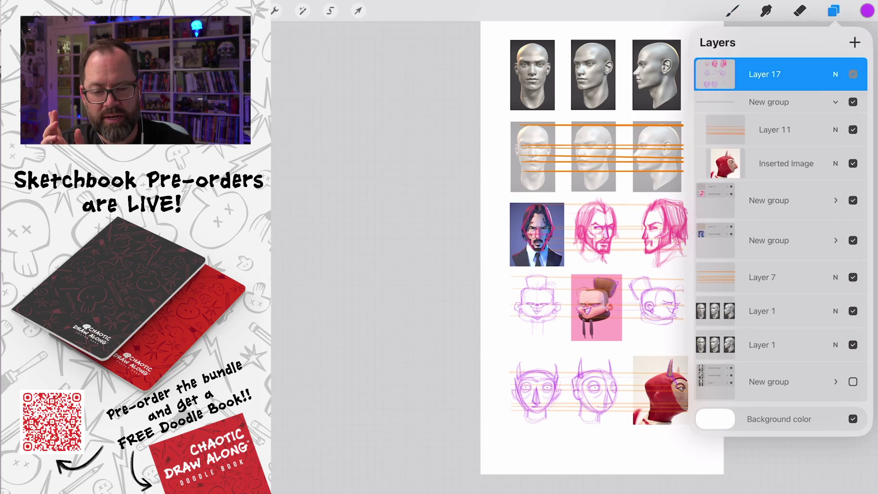
pyautogui.click(853, 74)
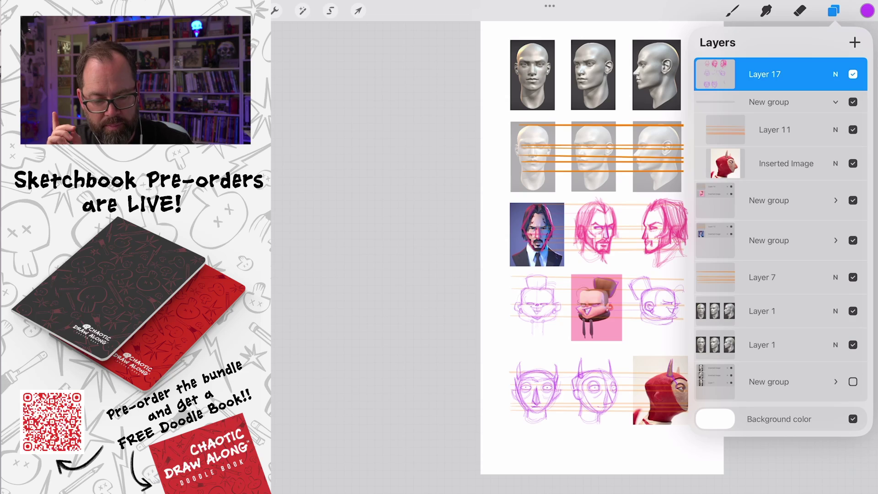
# Step: Hide both Layer 1 reference-head layers, leaving only the orange proportion lines
pyautogui.click(853, 311)
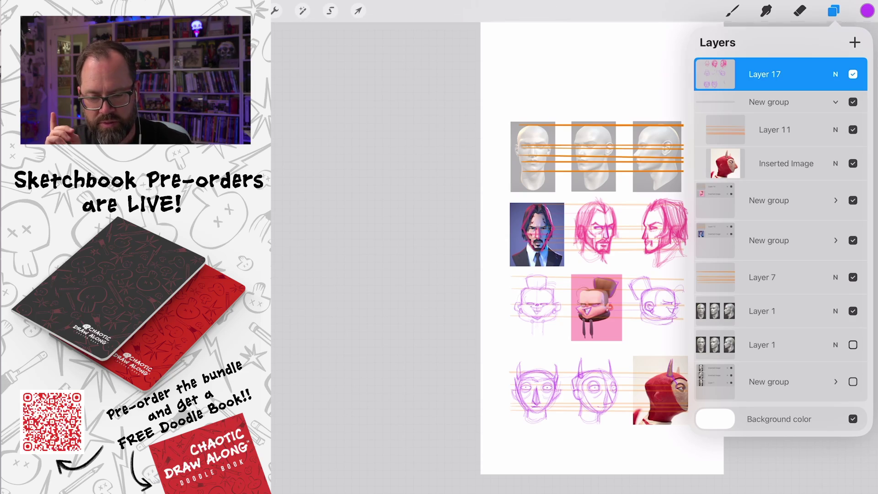
pyautogui.click(853, 345)
pyautogui.scroll(10, 633, 126)
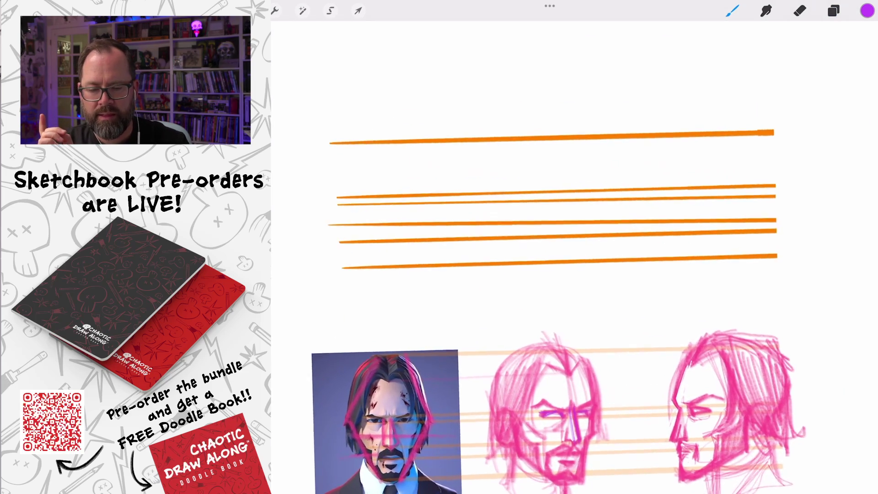
pyautogui.scroll(-3, 581, 256)
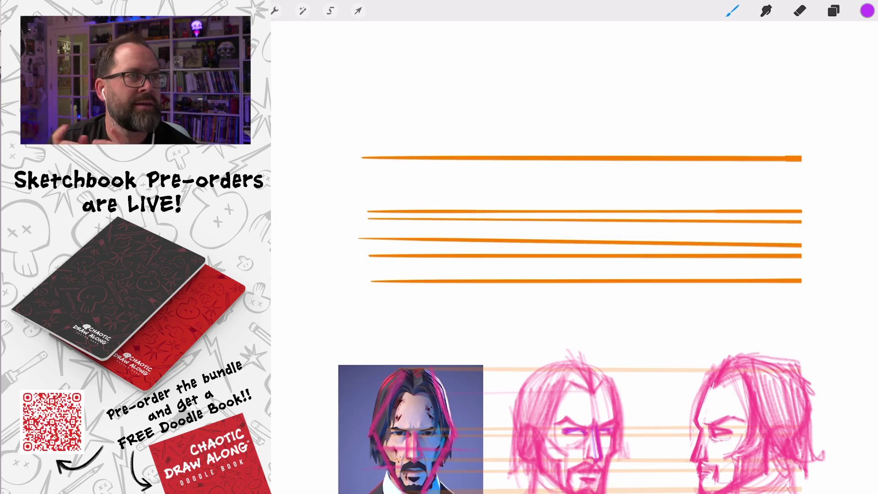
pyautogui.scroll(3, 574, 256)
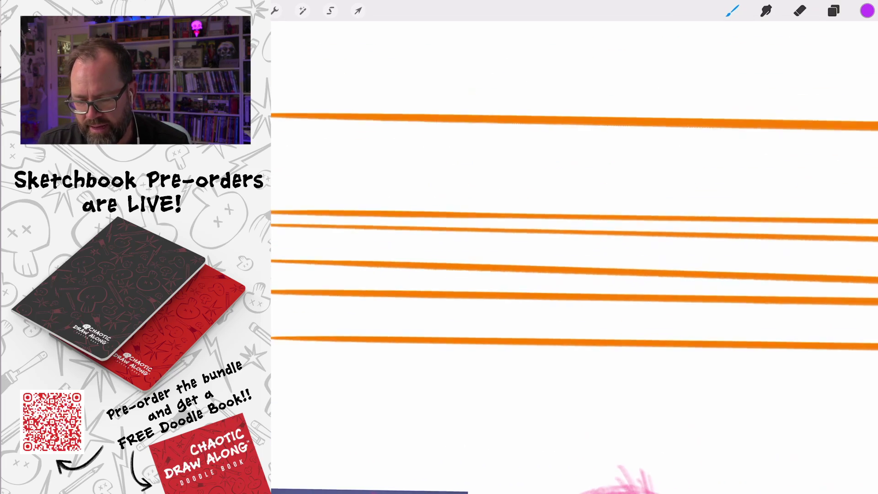
pyautogui.scroll(-4, 574, 257)
pyautogui.click(275, 10)
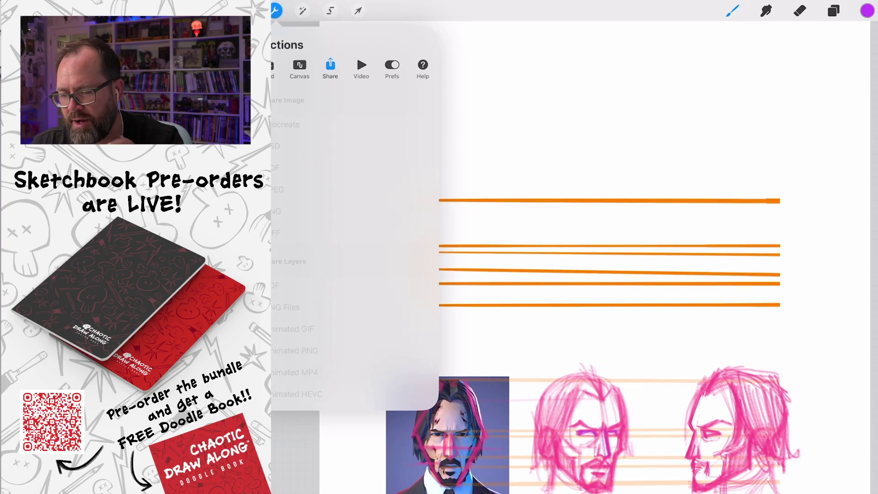
# Step: Turn on the Drawing Guide grid and make both Layer 1 reference-head layers visible again
pyautogui.click(417, 177)
pyautogui.scroll(-3, 608, 256)
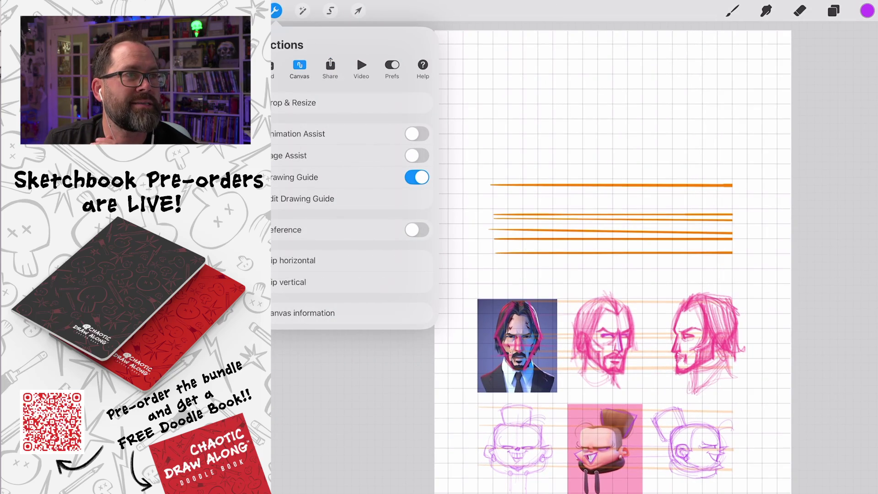
pyautogui.click(834, 10)
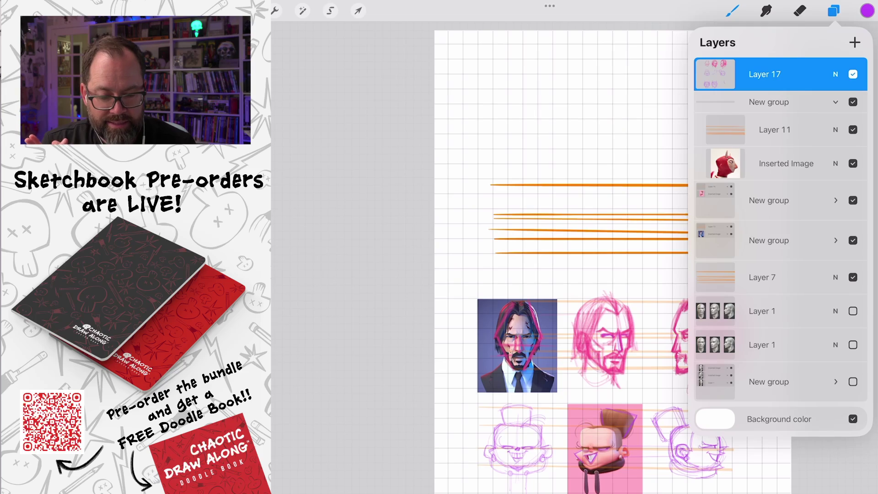
pyautogui.click(853, 311)
pyautogui.click(853, 345)
pyautogui.click(835, 10)
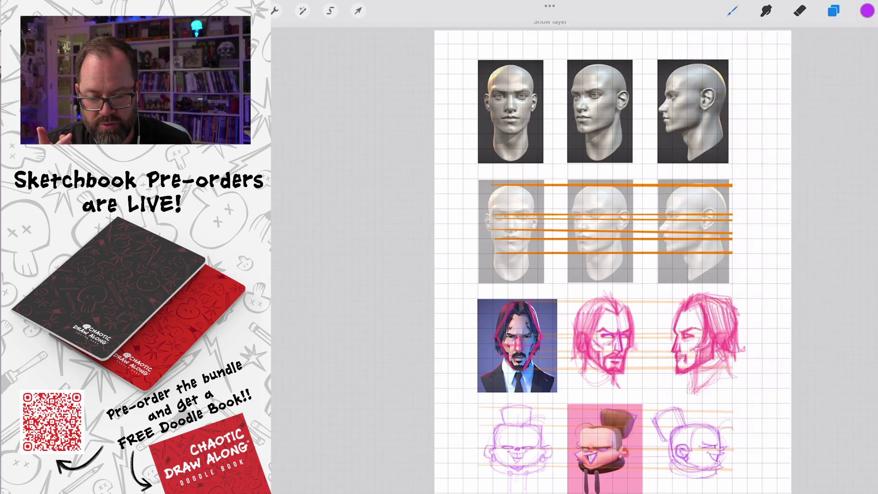
pyautogui.scroll(-3, 613, 256)
pyautogui.scroll(5, 620, 448)
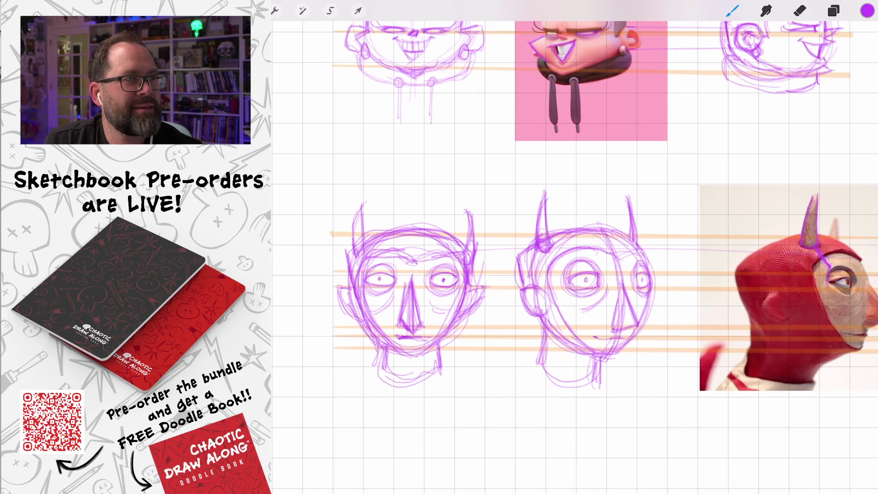
pyautogui.scroll(-3, 595, 247)
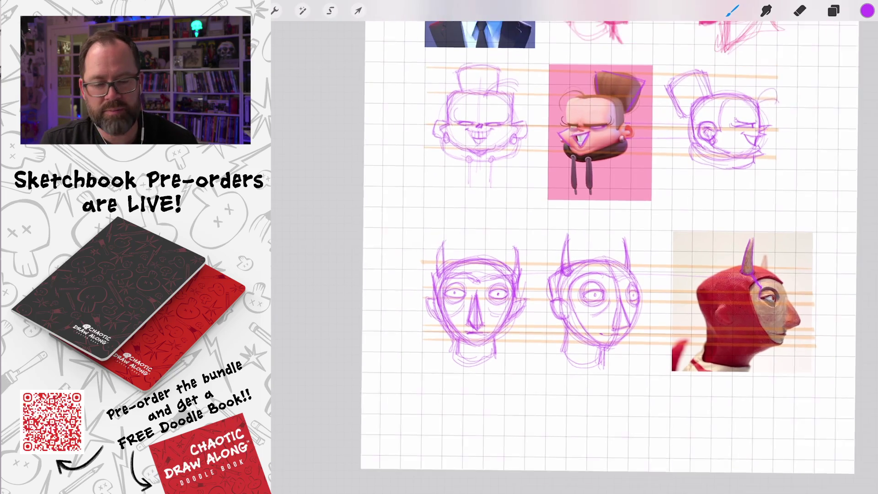
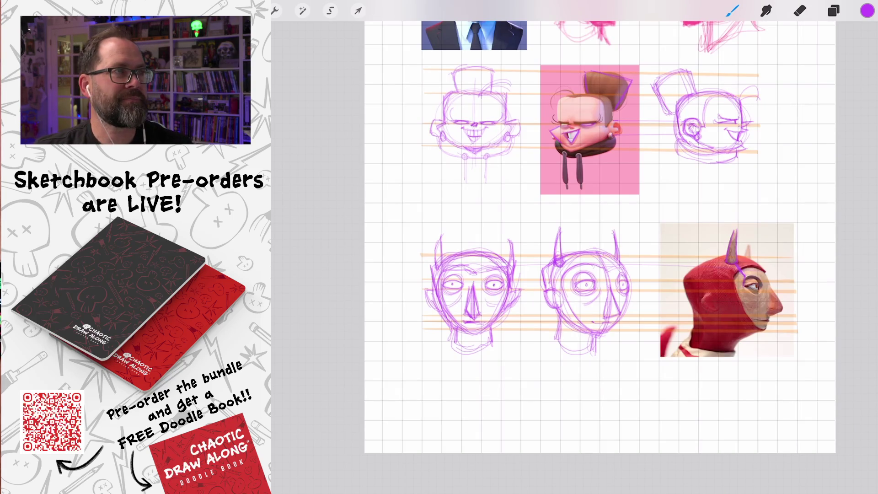
# Step: Fit the reference-heads grid page to the screen and bring up the iPad App Switcher
pyautogui.scroll(-5, 594, 229)
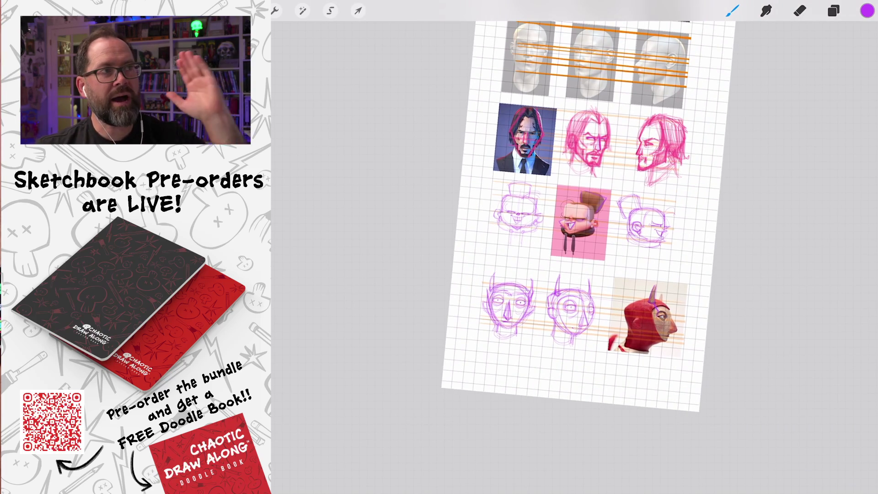
pyautogui.scroll(-3, 577, 206)
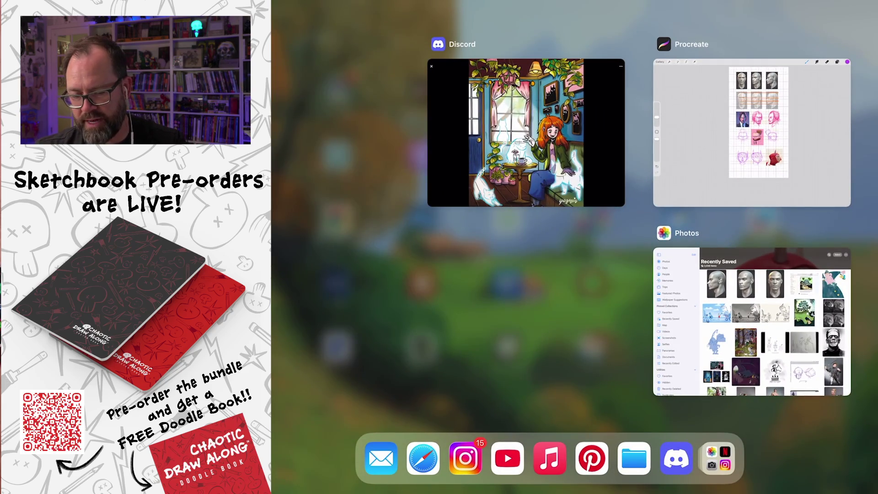
# Step: Switch to Discord and open the #wednesday-workshop channel
pyautogui.click(526, 133)
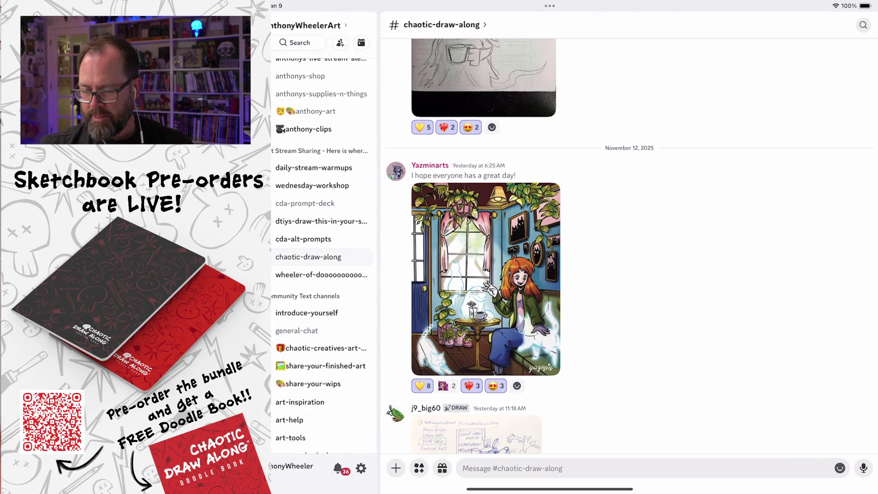
pyautogui.click(312, 185)
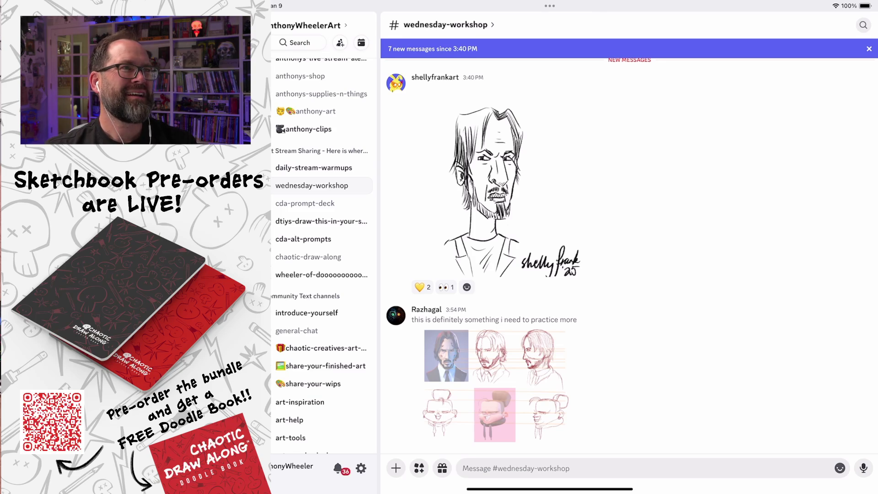
pyautogui.scroll(-3, 630, 257)
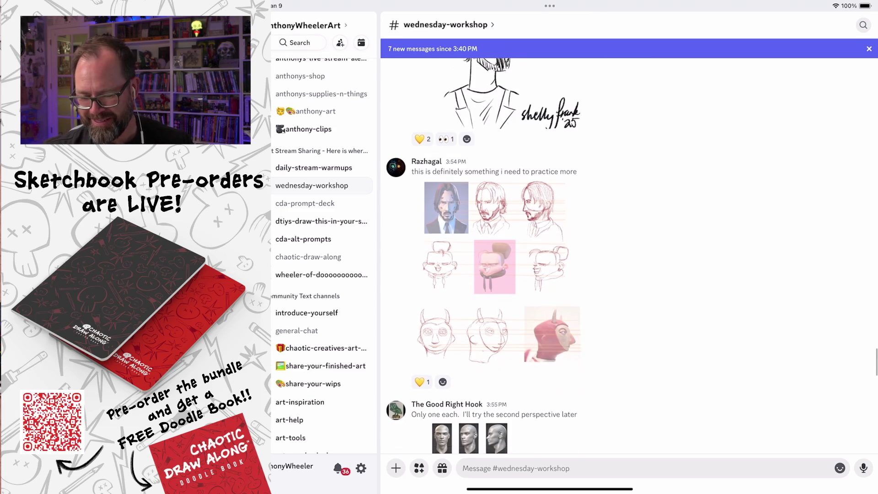
# Step: Open the viewer's head-sketch grid full-screen to view its three rows of reference-and-sketch pairs
pyautogui.click(495, 260)
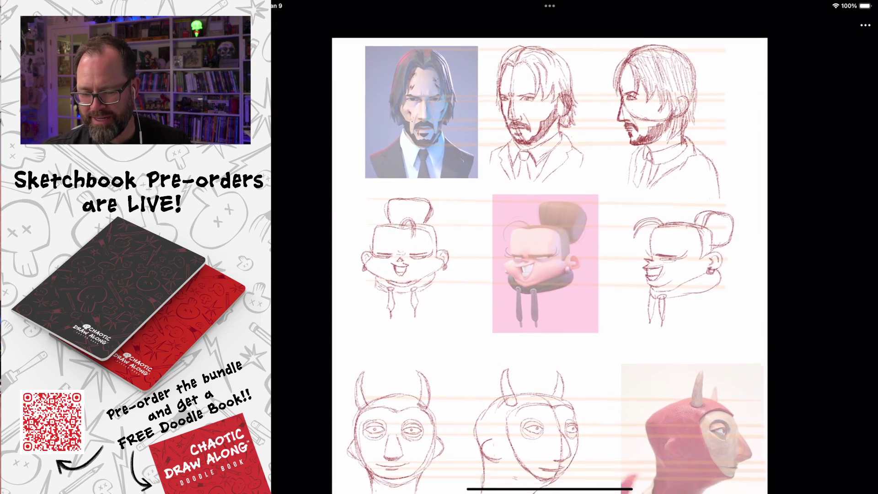
pyautogui.scroll(-2, 549, 247)
pyautogui.scroll(-2, 549, 247)
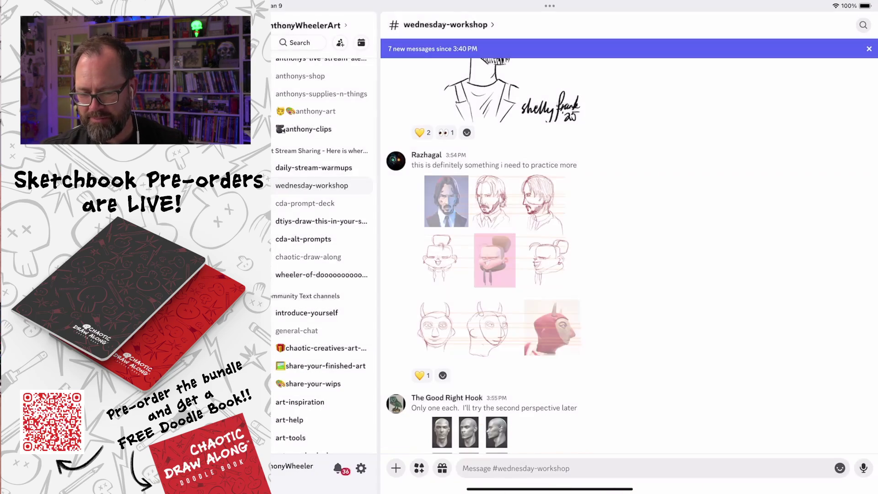
pyautogui.click(502, 265)
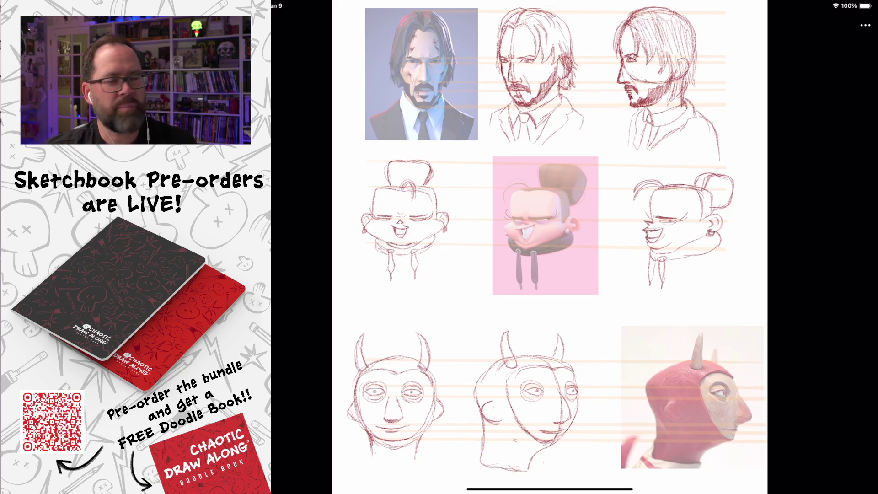
pyautogui.doubleClick(403, 219)
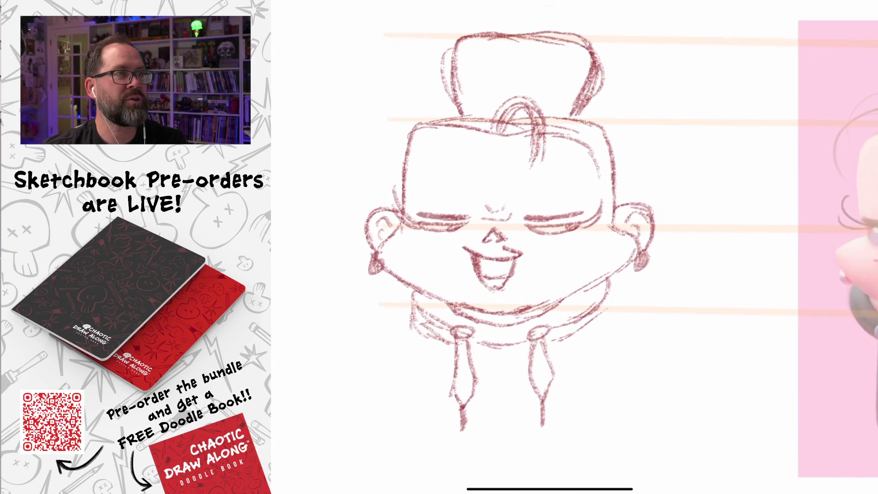
pyautogui.hscroll(10, 574, 247)
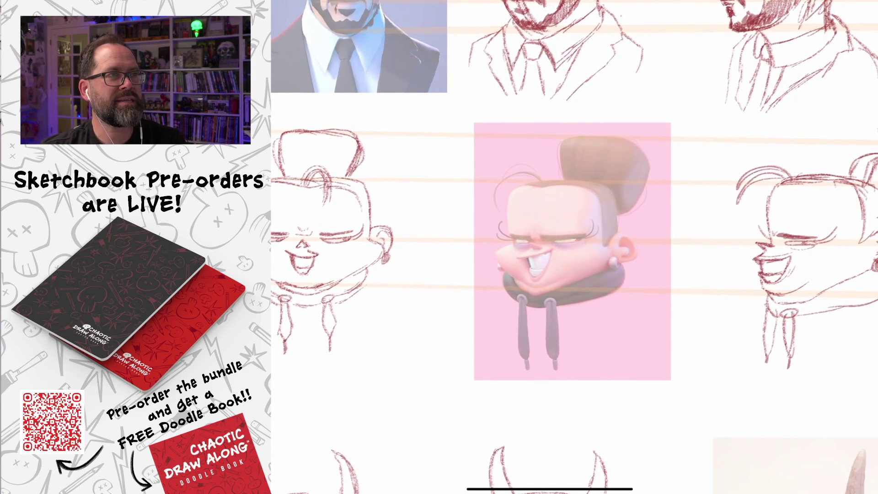
pyautogui.scroll(-10, 574, 247)
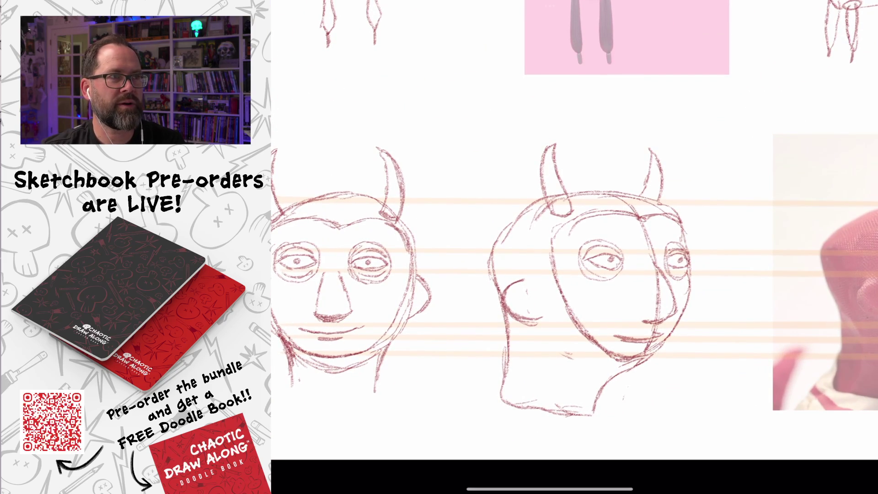
pyautogui.scroll(5, 590, 275)
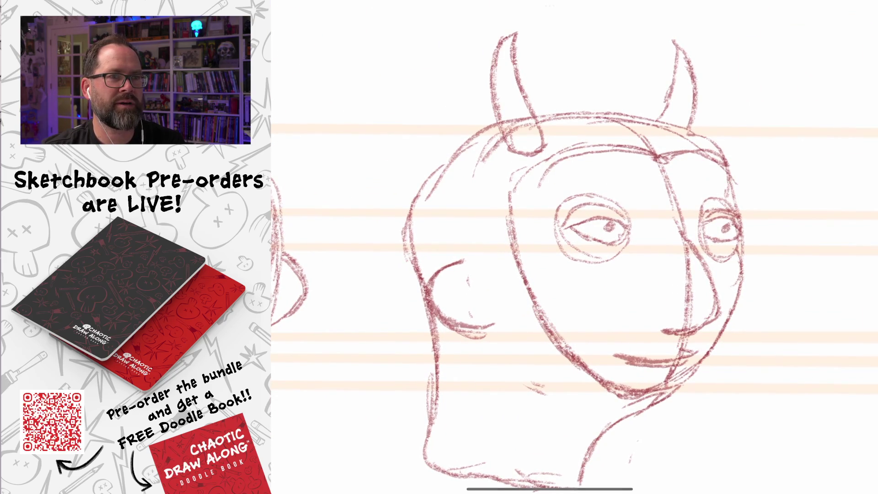
pyautogui.scroll(-10, 555, 247)
pyautogui.scroll(2, 549, 247)
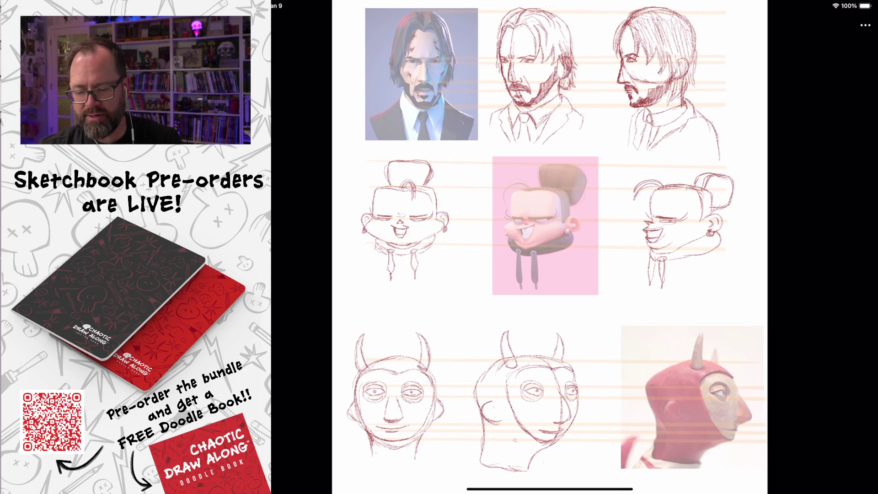
pyautogui.scroll(5, 394, 393)
pyautogui.moveTo(341, 2); pyautogui.dragTo(315, 229)
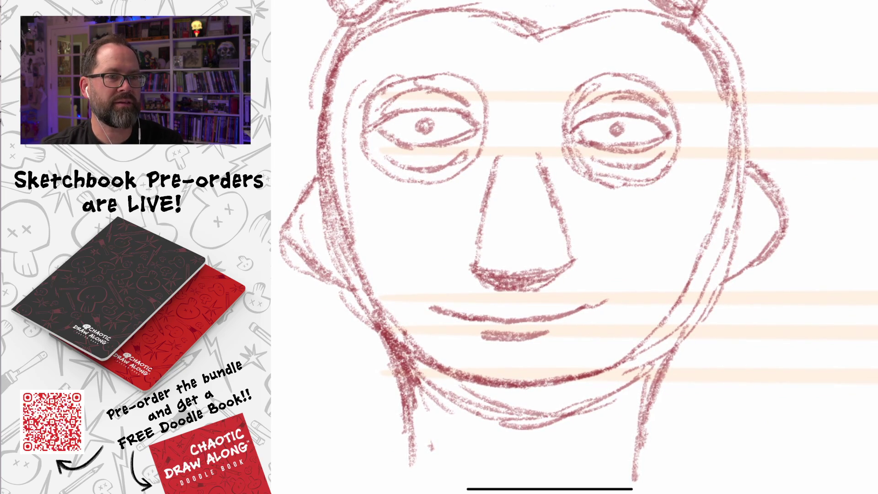
pyautogui.scroll(-5, 575, 247)
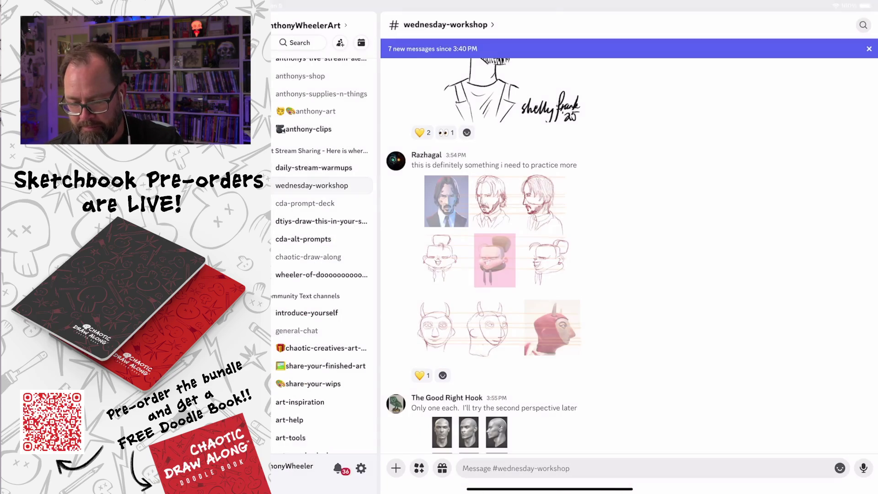
# Step: Open the next viewer's painted heads study full-screen and zoom in to inspect it
pyautogui.scroll(-5, 484, 256)
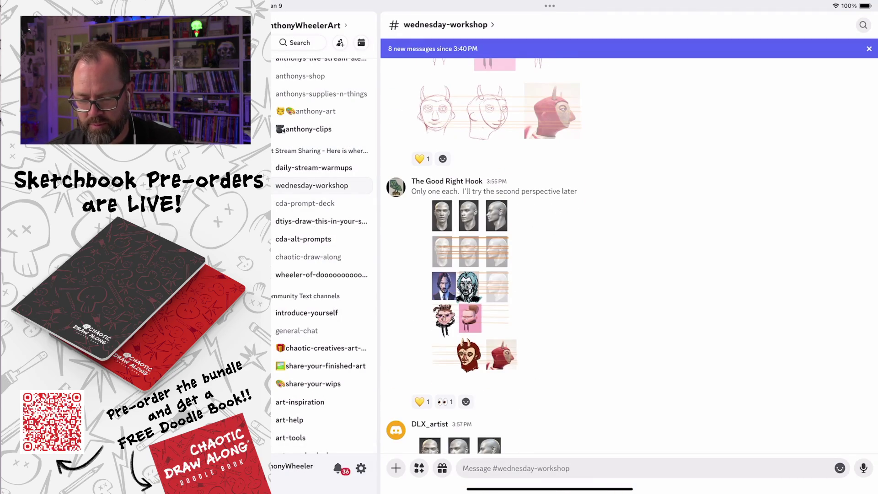
pyautogui.click(471, 286)
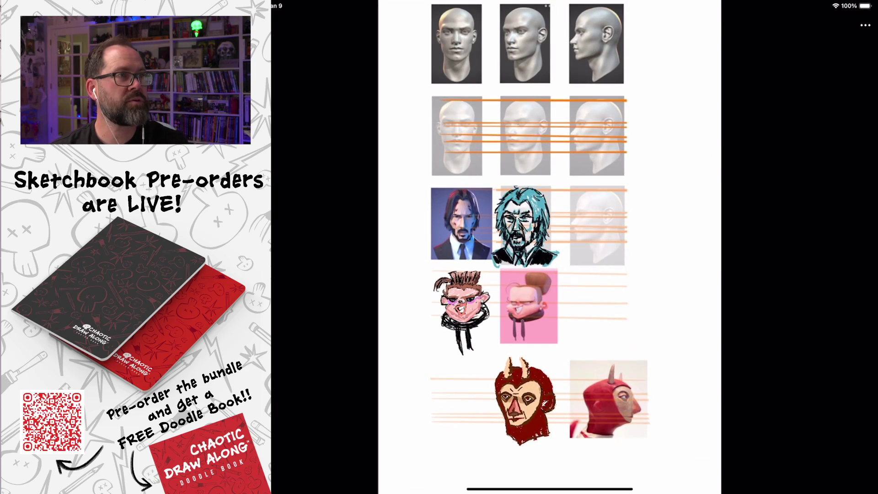
pyautogui.scroll(3, 424, 267)
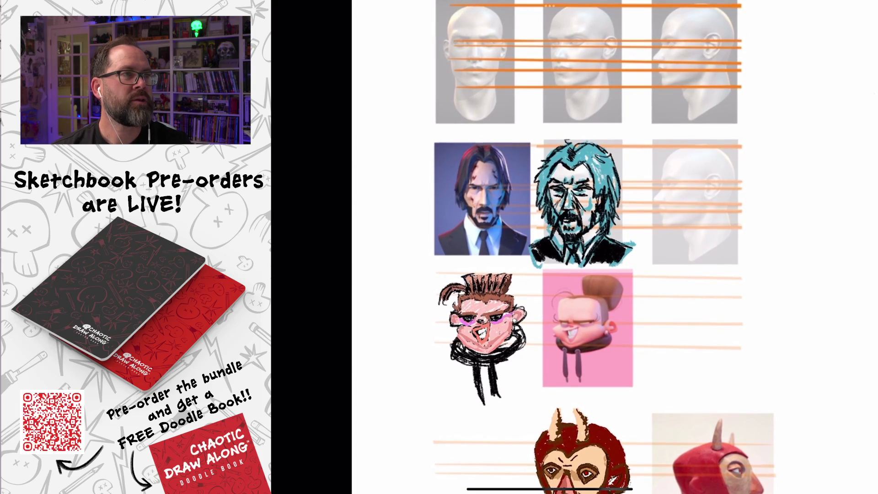
pyautogui.scroll(2, 572, 128)
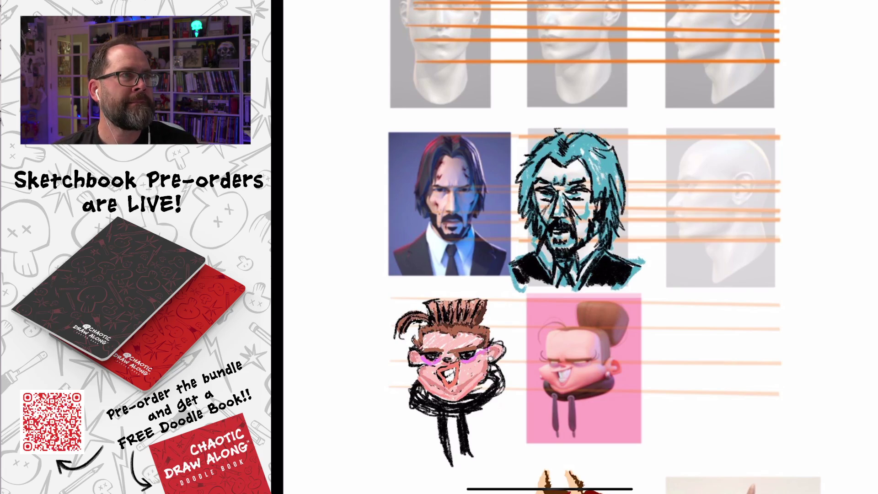
pyautogui.scroll(-5, 585, 247)
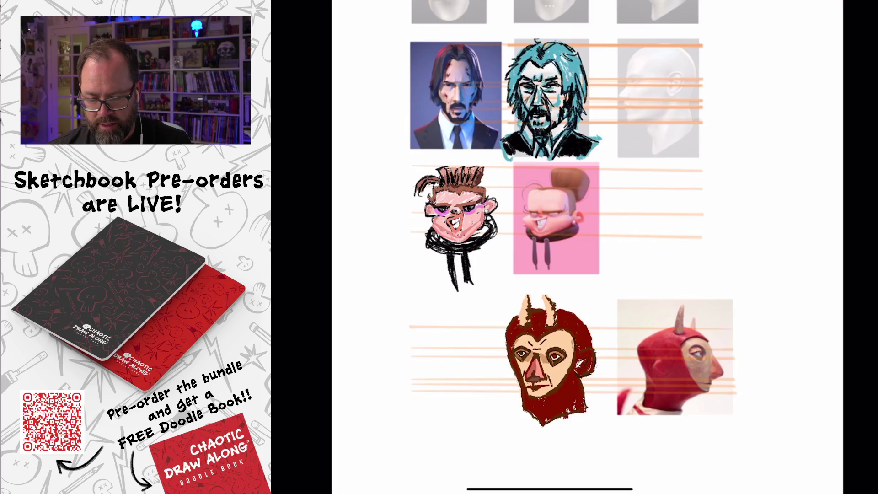
pyautogui.scroll(3, 549, 229)
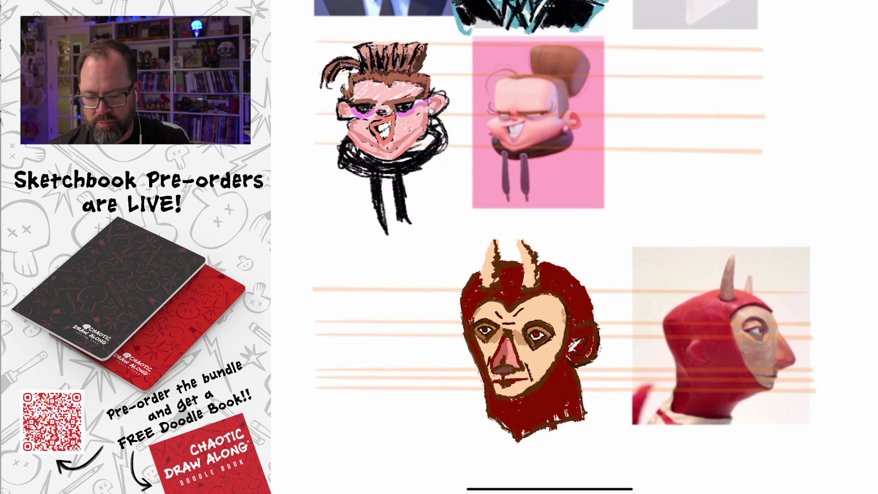
pyautogui.scroll(3, 526, 338)
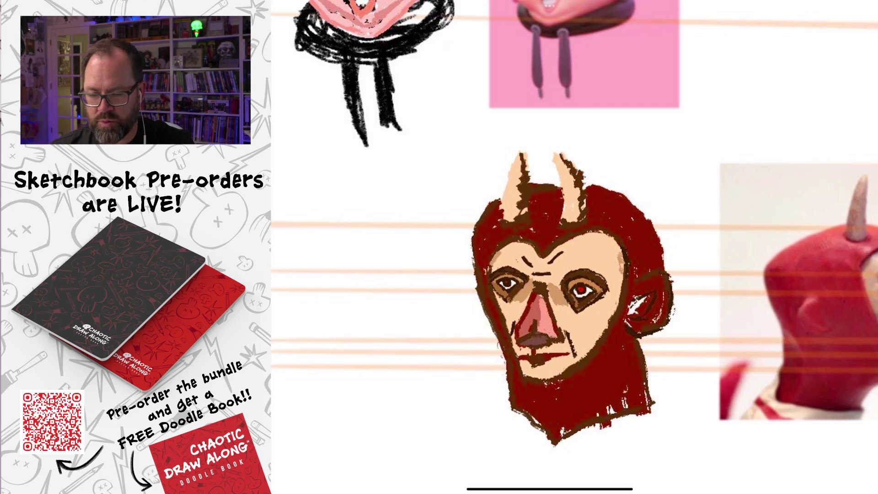
pyautogui.scroll(-5, 574, 247)
pyautogui.scroll(3, 594, 257)
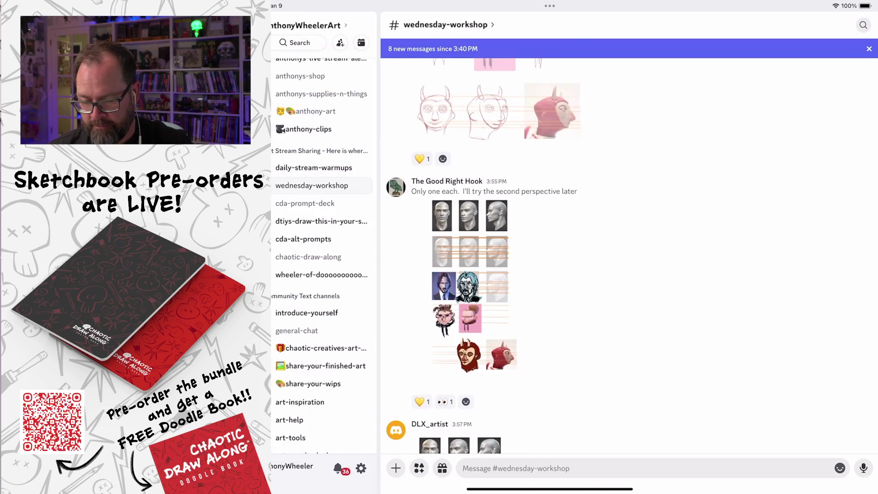
# Step: Open the next pencil heads study full-screen and zoom to its pink cartoon and horned red heads
pyautogui.scroll(-5, 629, 257)
pyautogui.click(460, 308)
pyautogui.scroll(5, 563, 247)
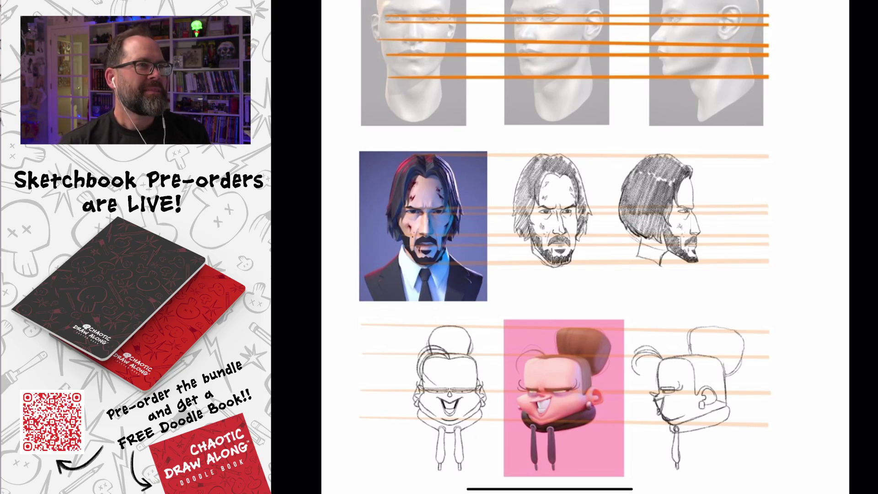
pyautogui.scroll(-5, 585, 247)
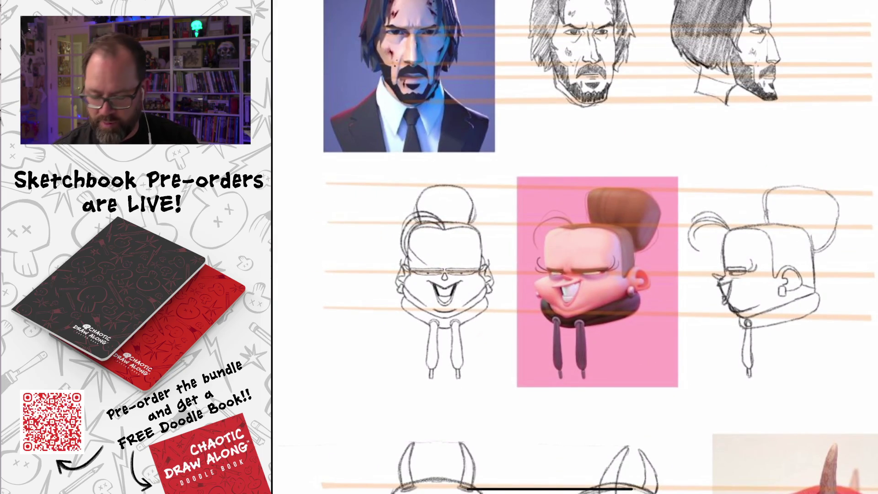
pyautogui.scroll(-5, 574, 247)
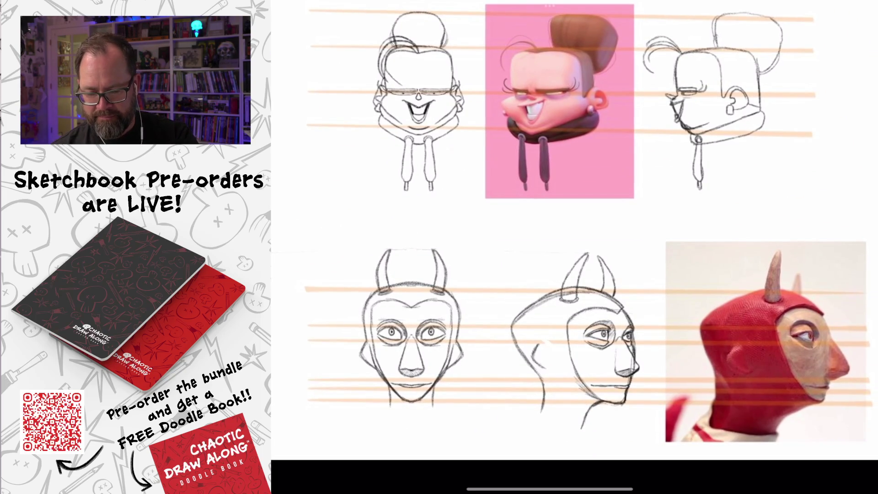
# Step: Finish inspecting the enlarged head sheet, close it, and scroll to the next sketchbook submission
pyautogui.scroll(1, 575, 247)
pyautogui.scroll(-5, 574, 247)
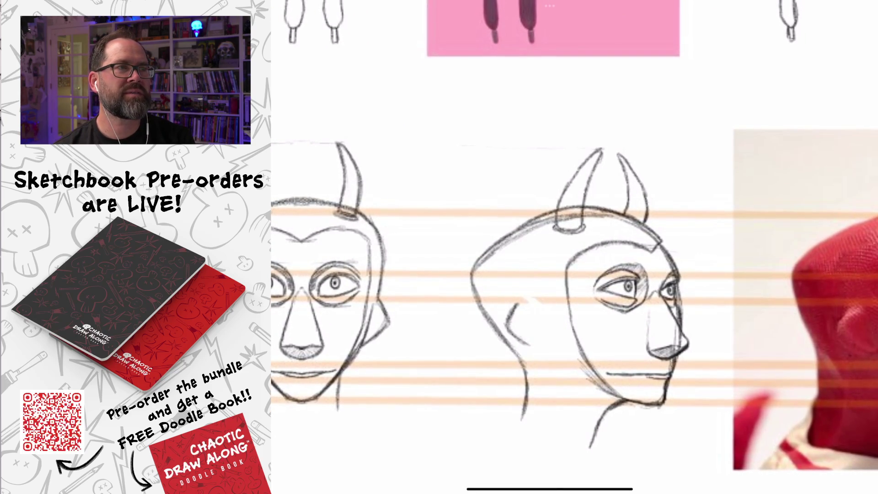
pyautogui.scroll(5, 574, 247)
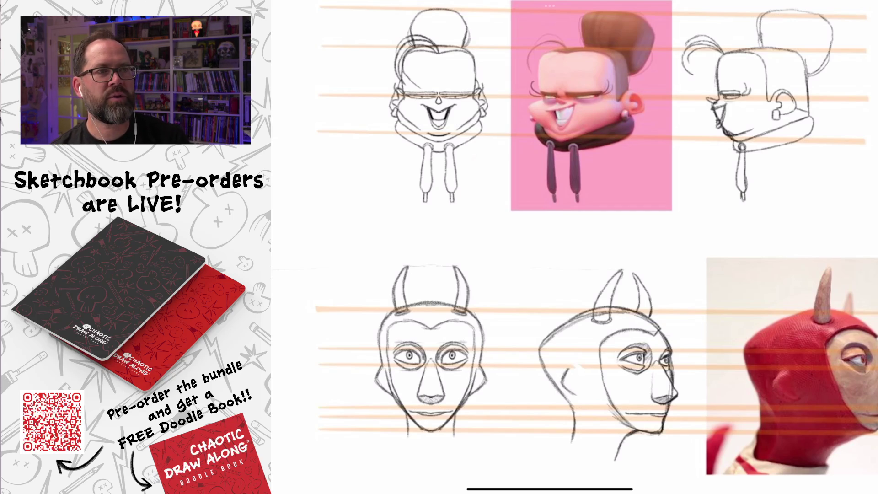
pyautogui.scroll(-5, 574, 247)
pyautogui.scroll(3, 550, 247)
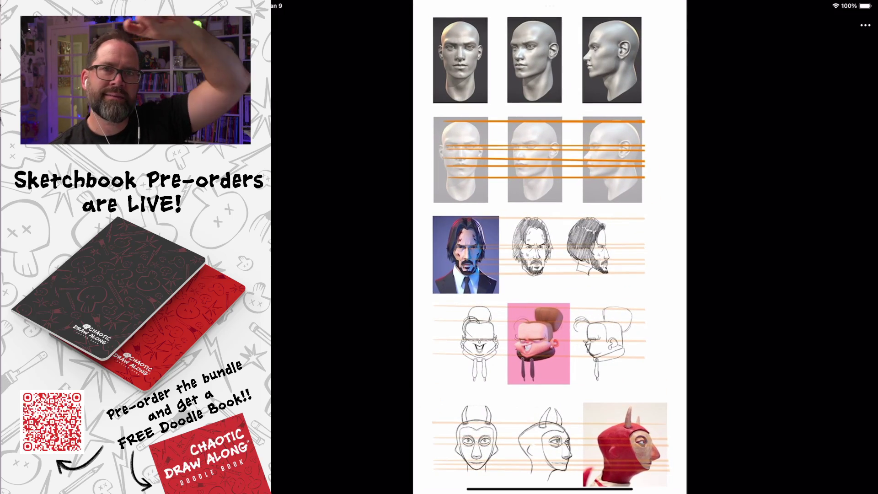
pyautogui.scroll(1, 550, 247)
pyautogui.press('Escape')
pyautogui.scroll(-6, 532, 256)
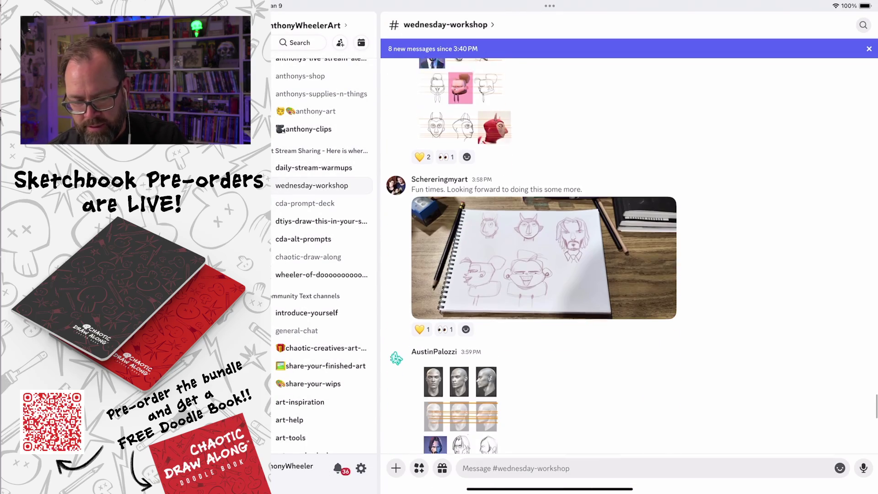
pyautogui.click(544, 229)
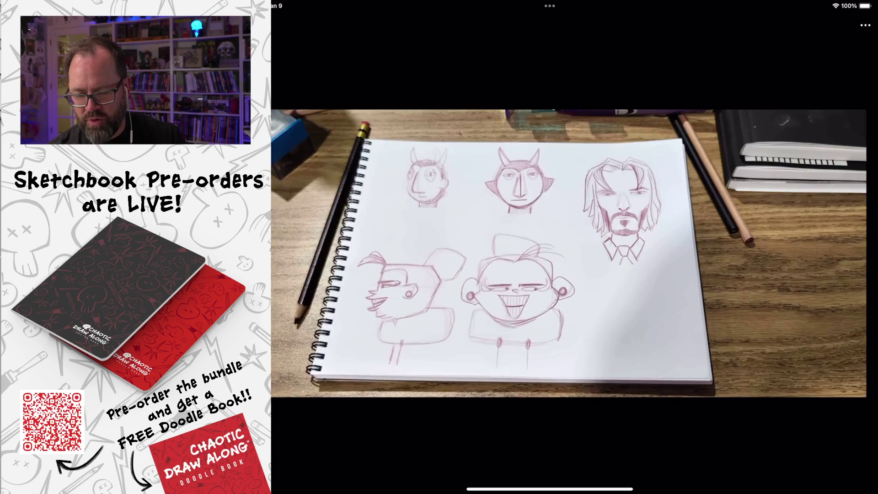
pyautogui.scroll(-3, 531, 275)
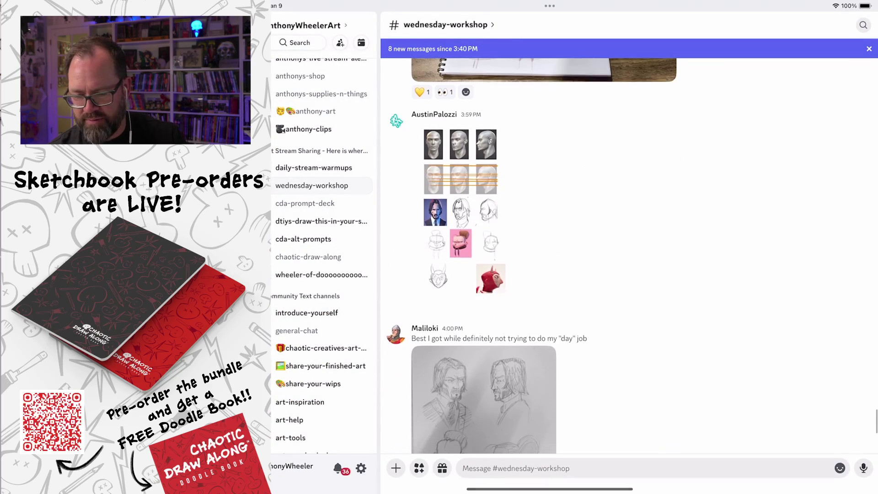
pyautogui.click(460, 183)
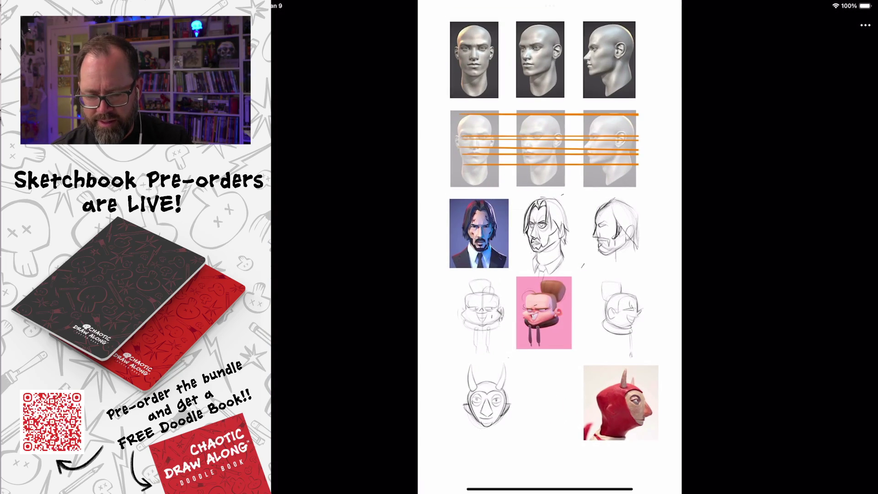
pyautogui.scroll(3, 514, 339)
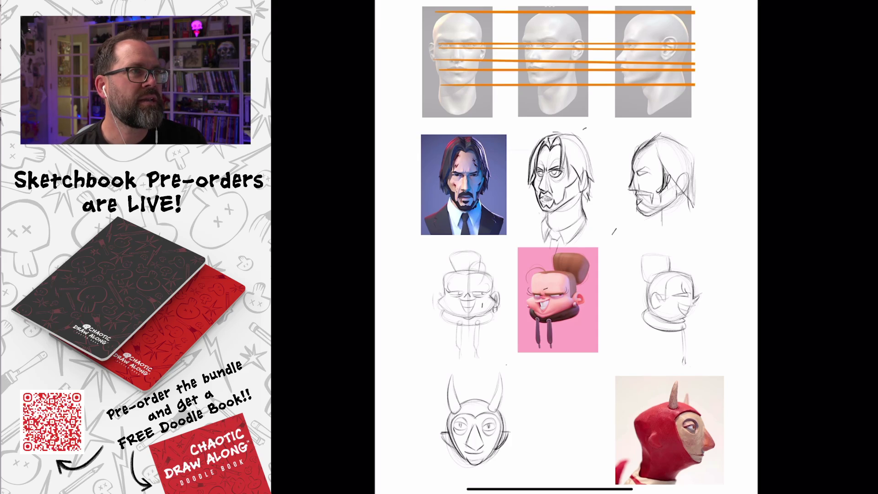
pyautogui.scroll(5, 591, 162)
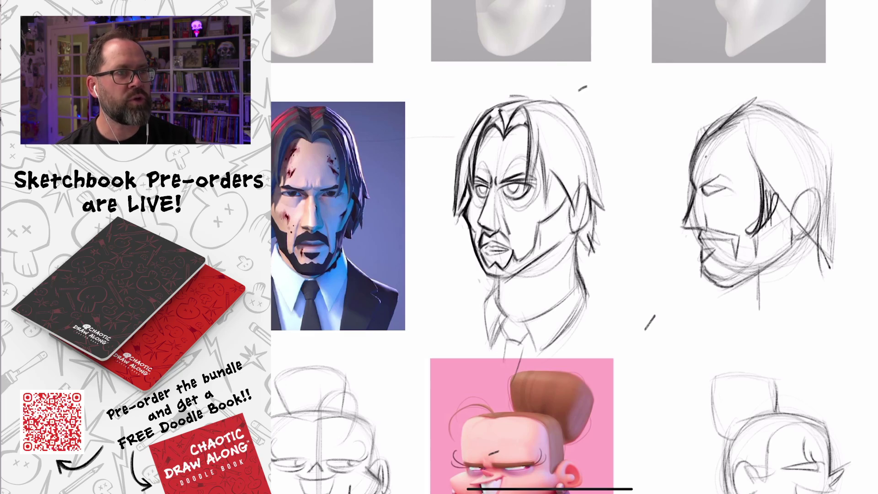
pyautogui.scroll(-3, 572, 247)
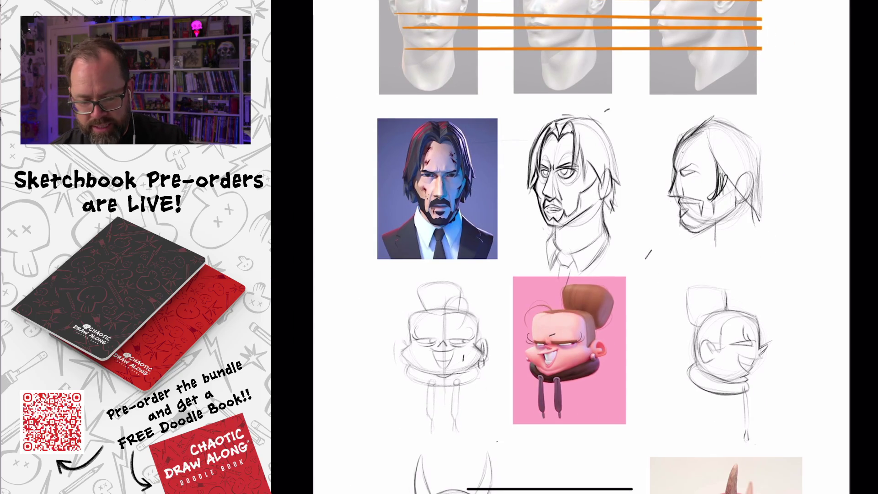
pyautogui.scroll(-2, 581, 247)
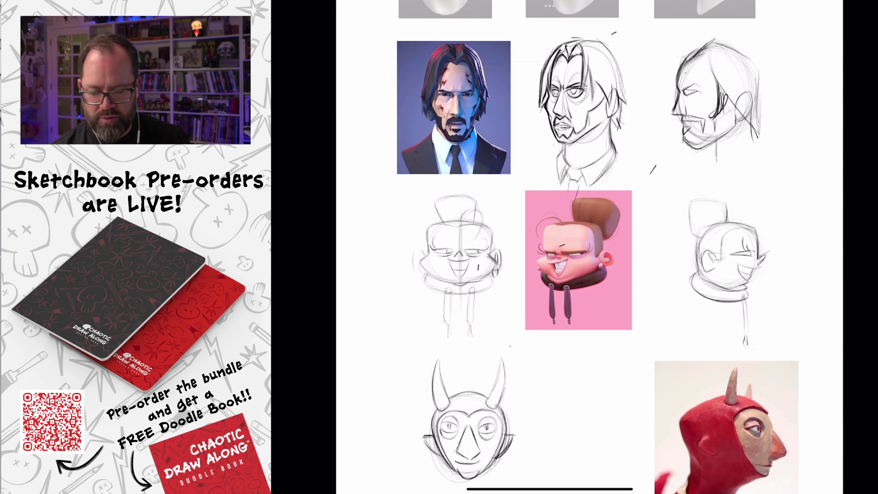
pyautogui.scroll(-3, 581, 247)
pyautogui.scroll(-3, 581, 247)
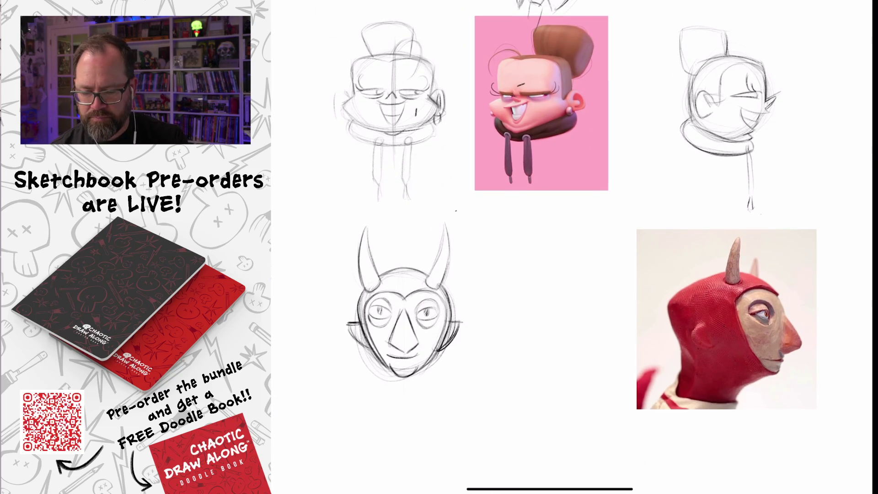
pyautogui.scroll(5, 403, 302)
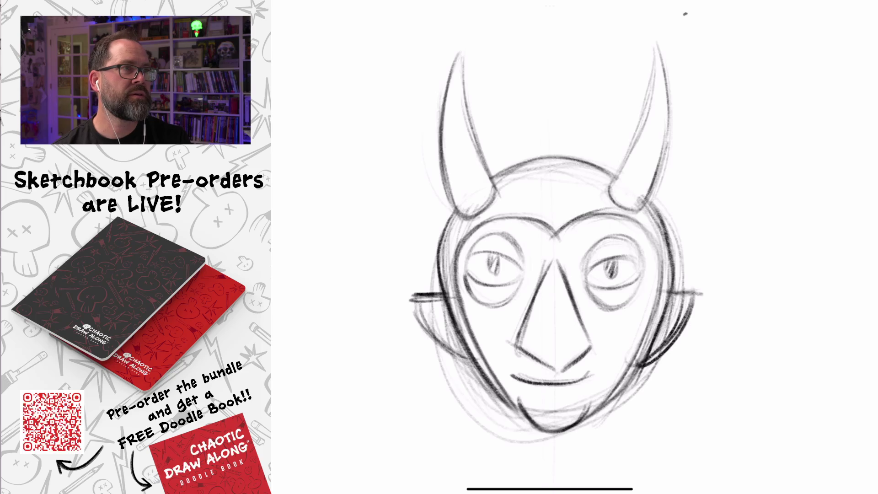
pyautogui.scroll(-5, 549, 247)
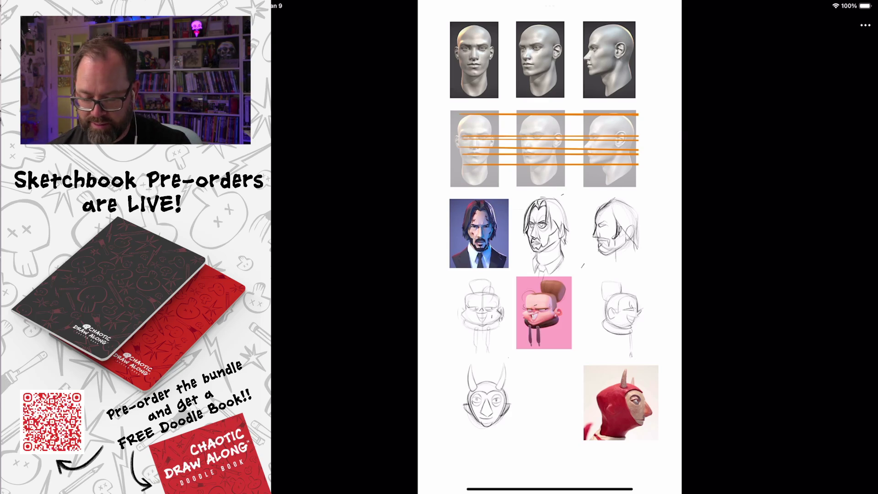
pyautogui.press('Escape')
pyautogui.scroll(-3, 627, 256)
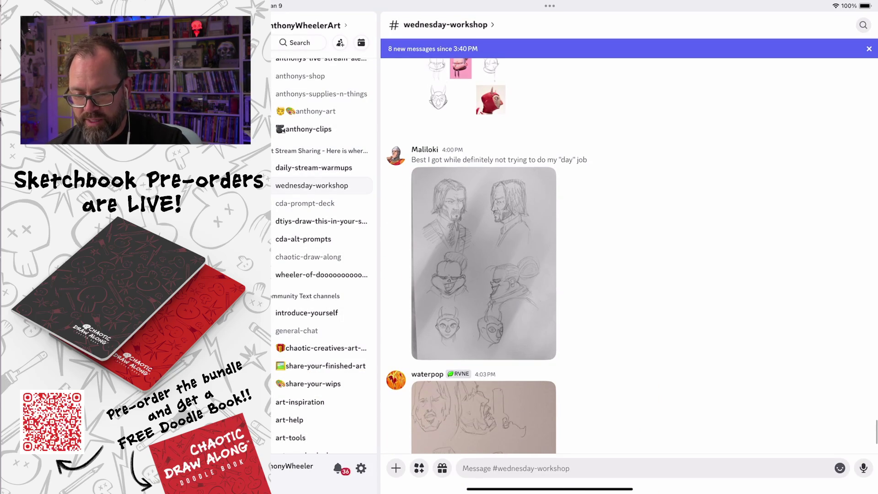
pyautogui.click(483, 264)
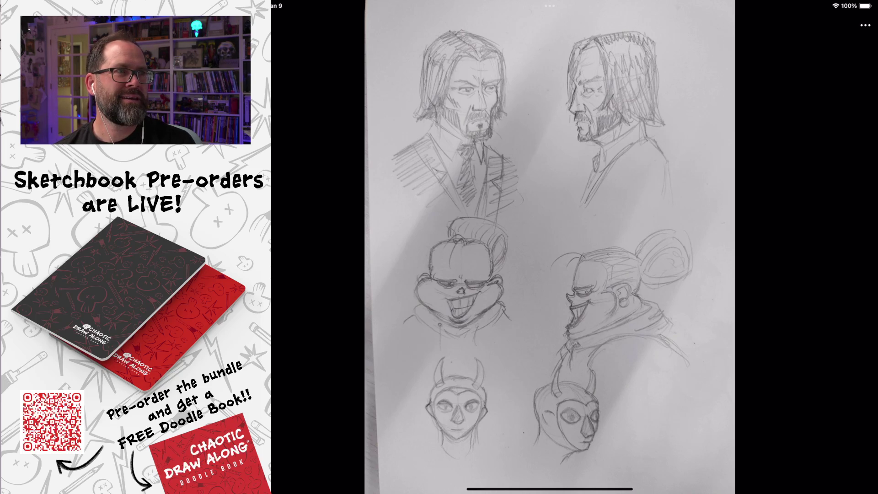
pyautogui.doubleClick(629, 316)
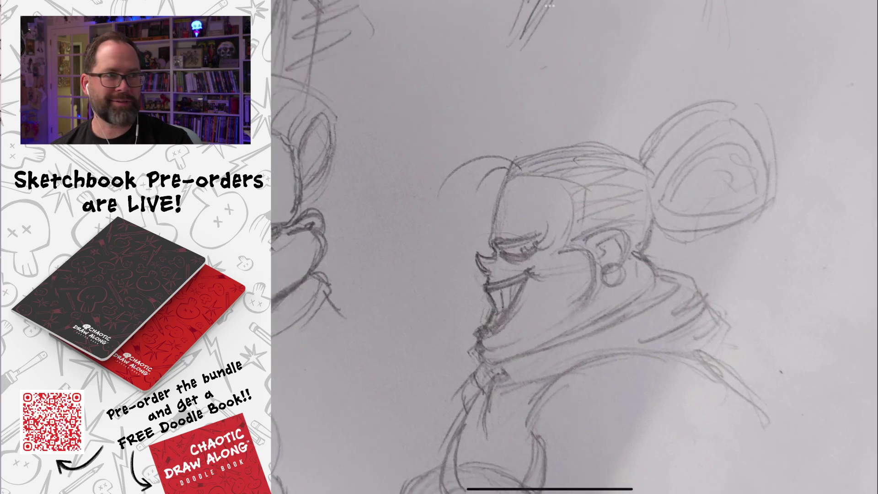
pyautogui.doubleClick(633, 319)
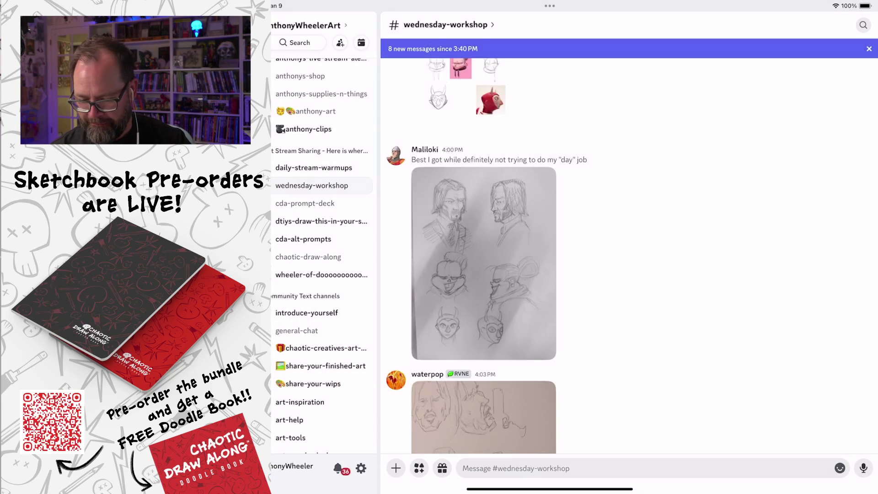
pyautogui.scroll(-3, 629, 247)
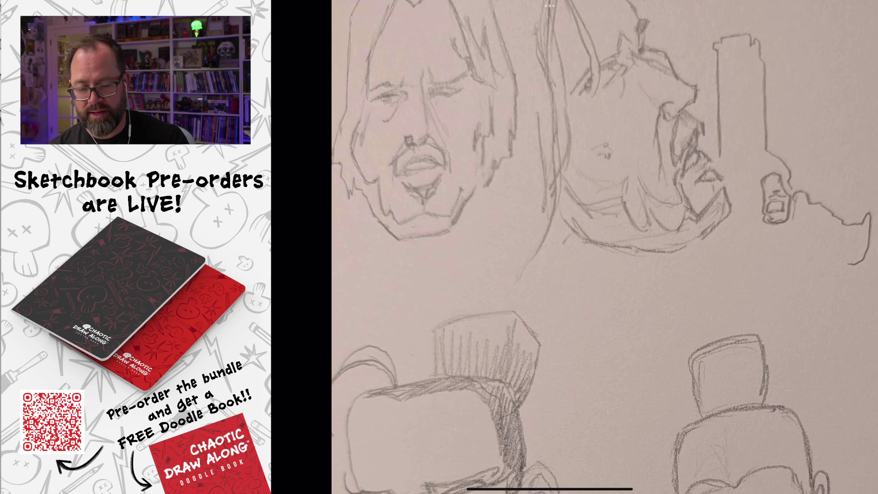
pyautogui.scroll(-5, 549, 247)
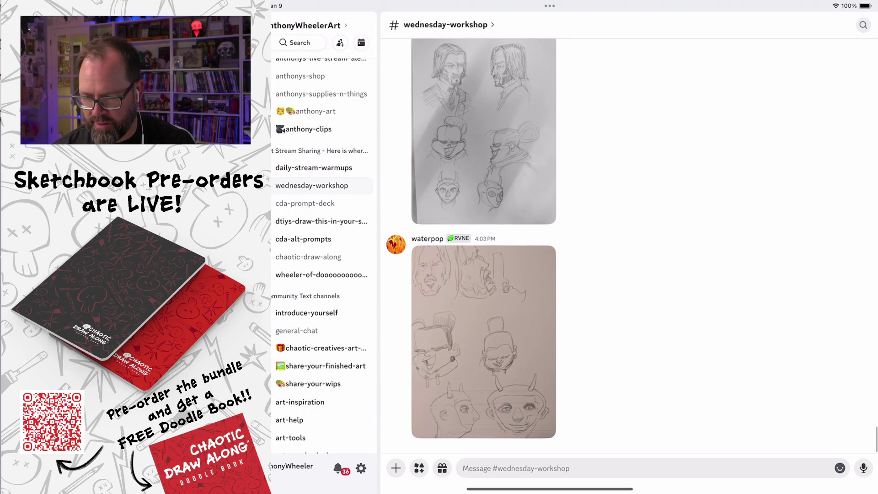
pyautogui.scroll(6, 484, 247)
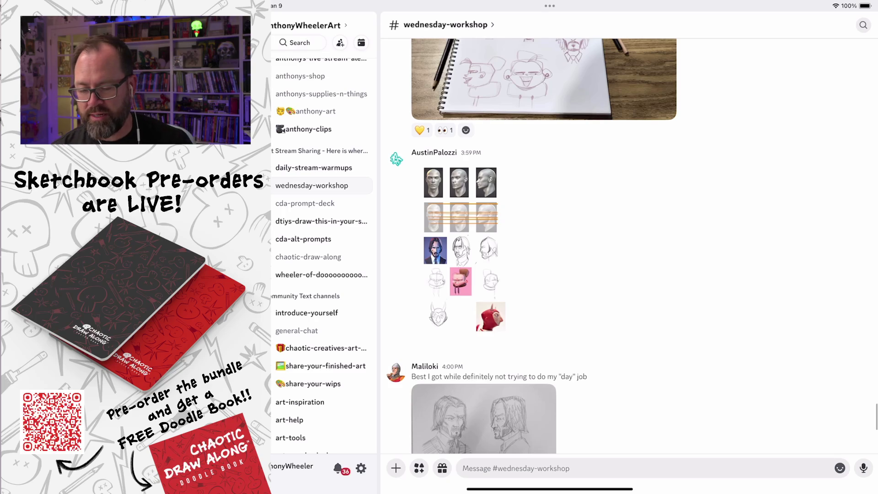
pyautogui.click(462, 249)
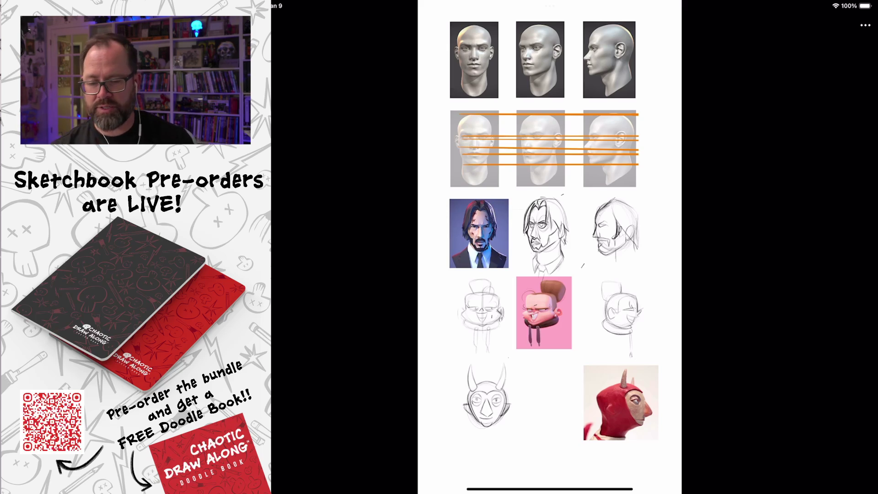
pyautogui.press('Escape')
pyautogui.scroll(-10, 629, 244)
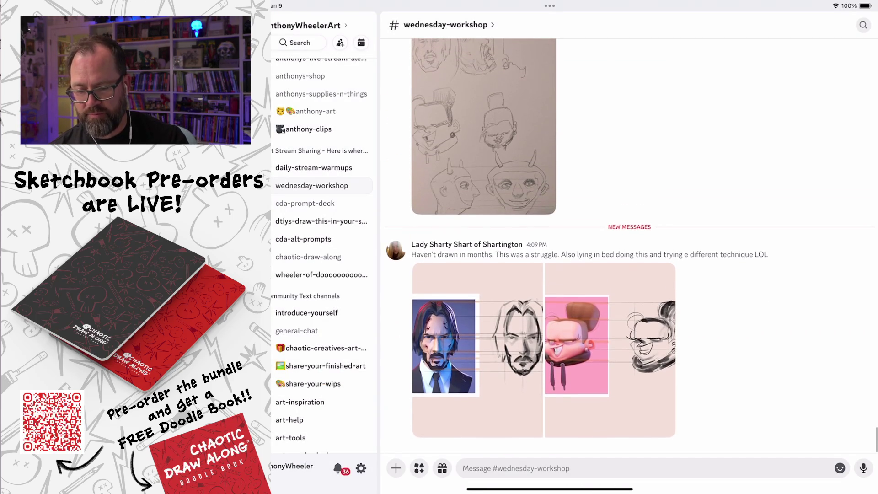
pyautogui.click(478, 350)
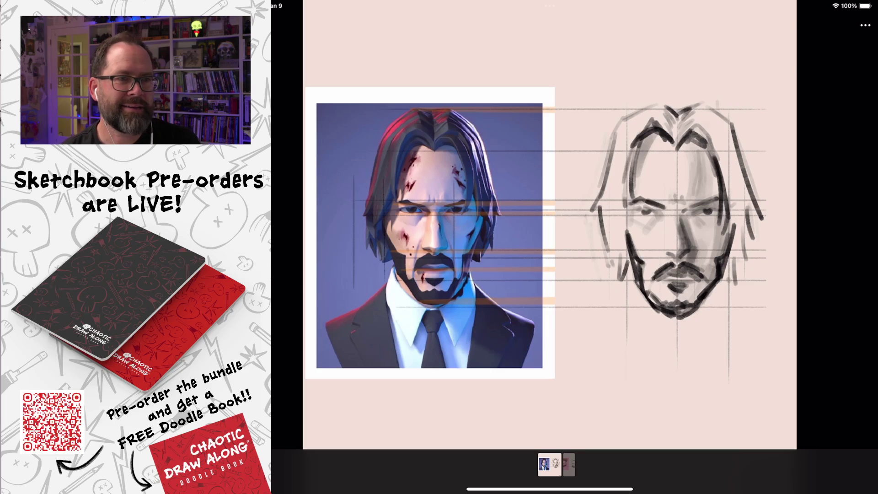
pyautogui.press('Escape')
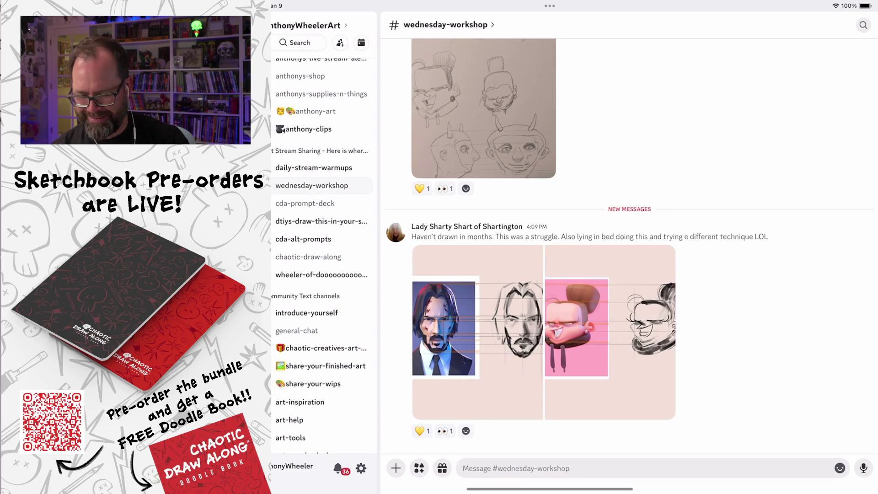